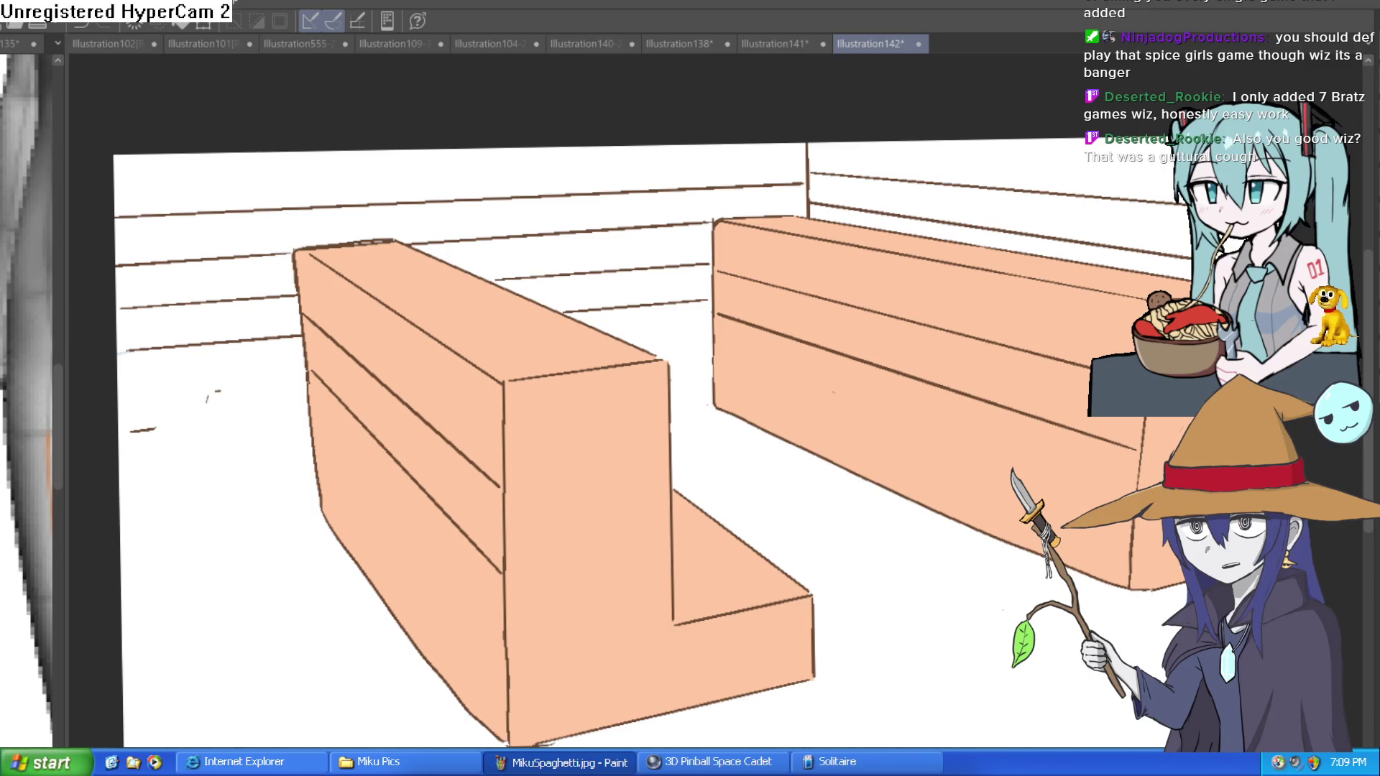
Outline a small blue book leaning against the cabinet's front corner, undoing stray strokes
scroll(492, 409, "up", 5)
mouse_move(466, 524)
left_mouse_down()
mouse_move(472, 355)
mouse_move(501, 537)
left_mouse_up()
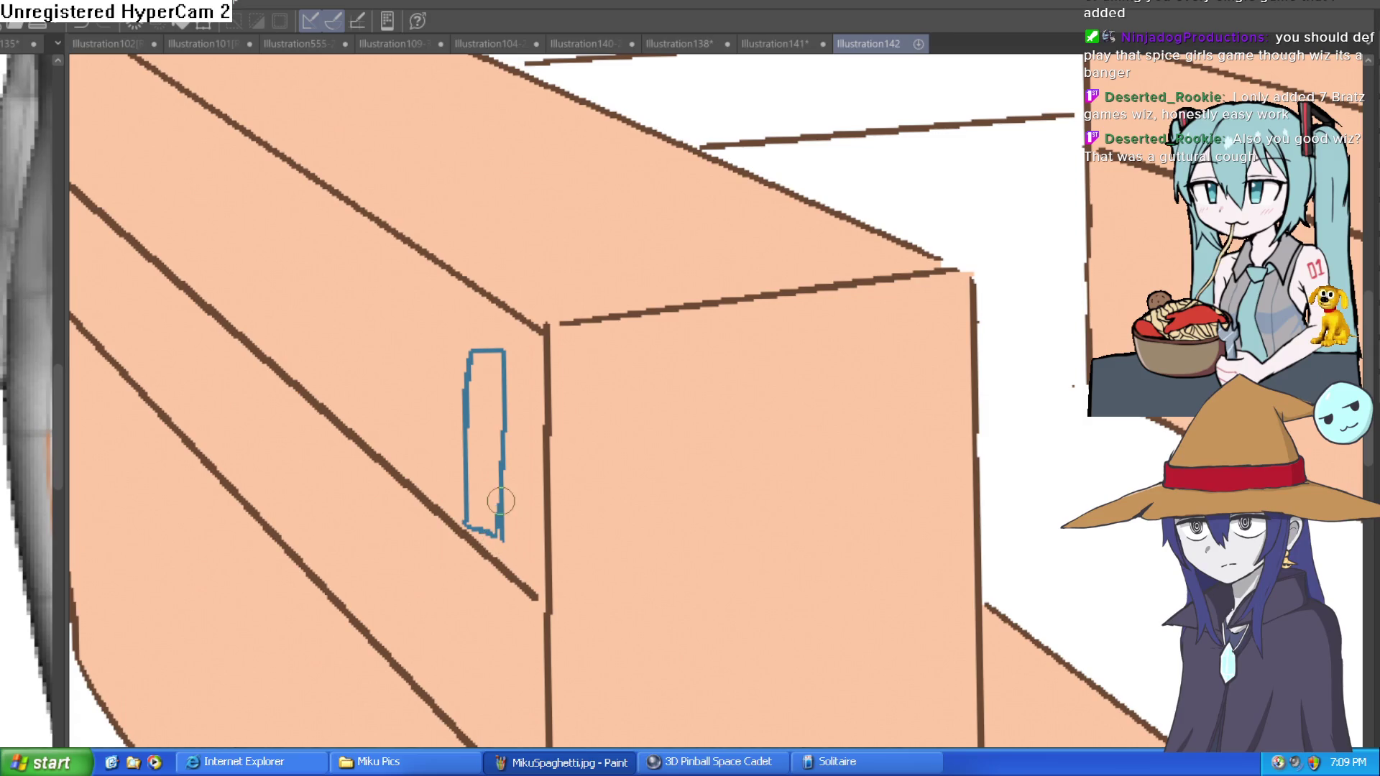
left_click_drag(447, 379, 634, 353)
mouse_move(613, 463)
left_mouse_down()
mouse_move(627, 313)
mouse_move(705, 305)
mouse_move(696, 326)
mouse_move(720, 324)
left_mouse_up()
key("ctrl+z")
key("ctrl+z")
left_click_drag(673, 325, 724, 323)
key("ctrl+z")
key("ctrl+z")
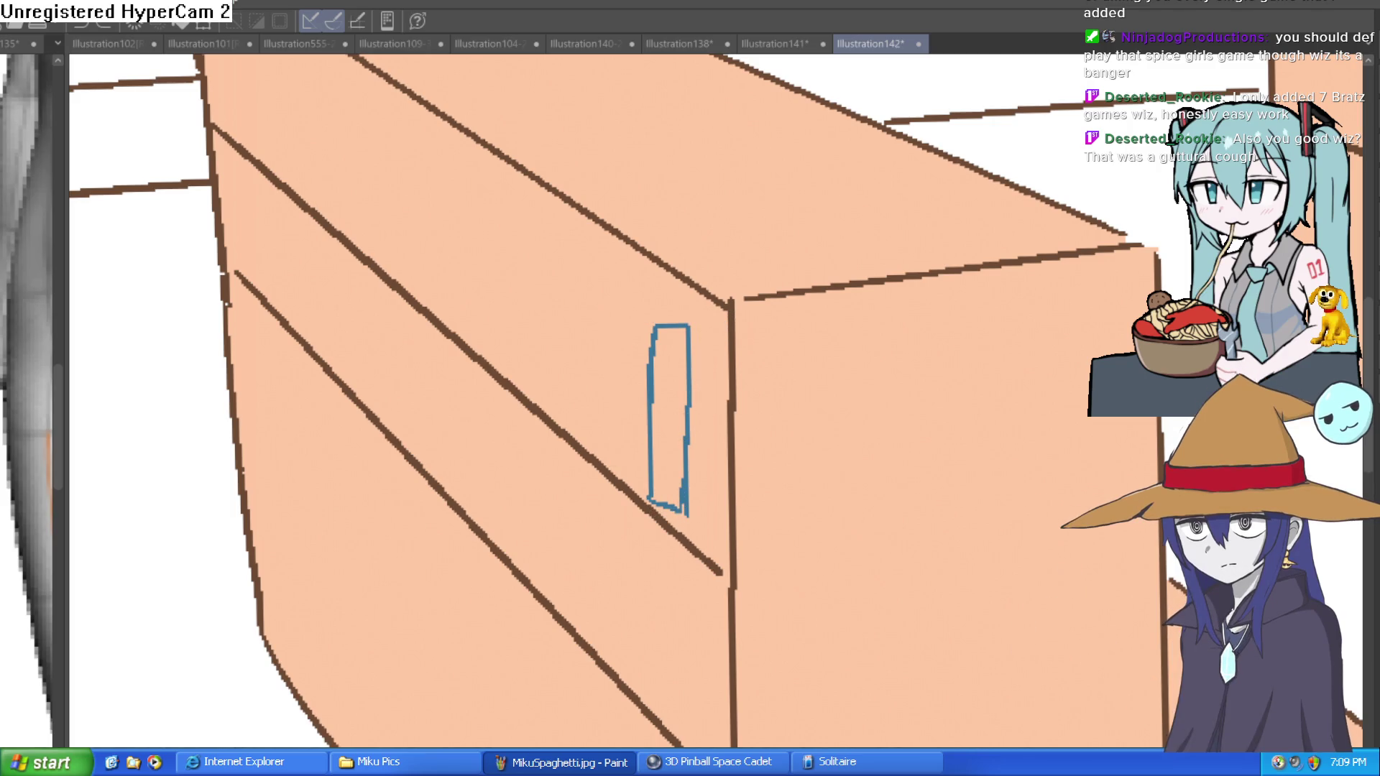
left_click_drag(689, 325, 716, 302)
left_click_drag(687, 509, 725, 464)
left_click_drag(656, 324, 694, 284)
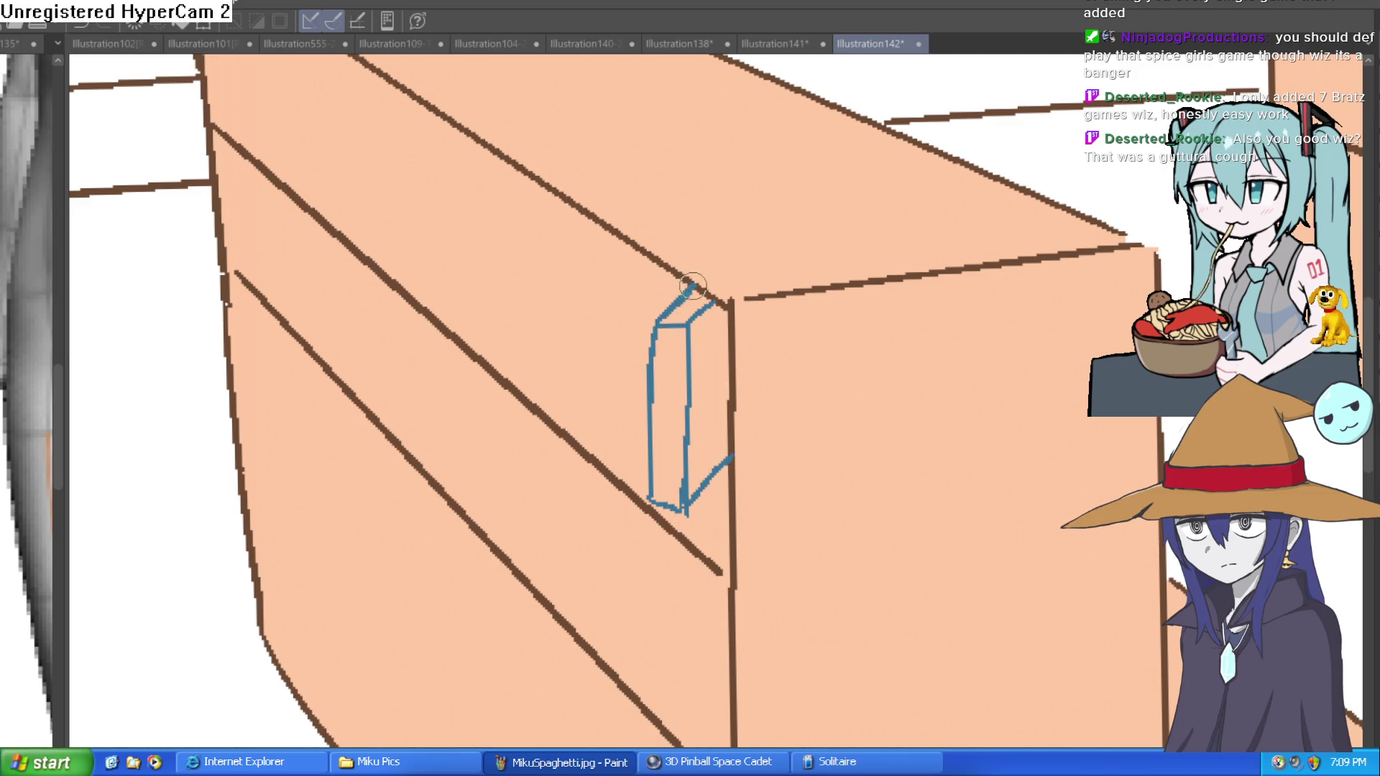
Fill the book's front blue, its side face darker blue and its top light grey
key("g")
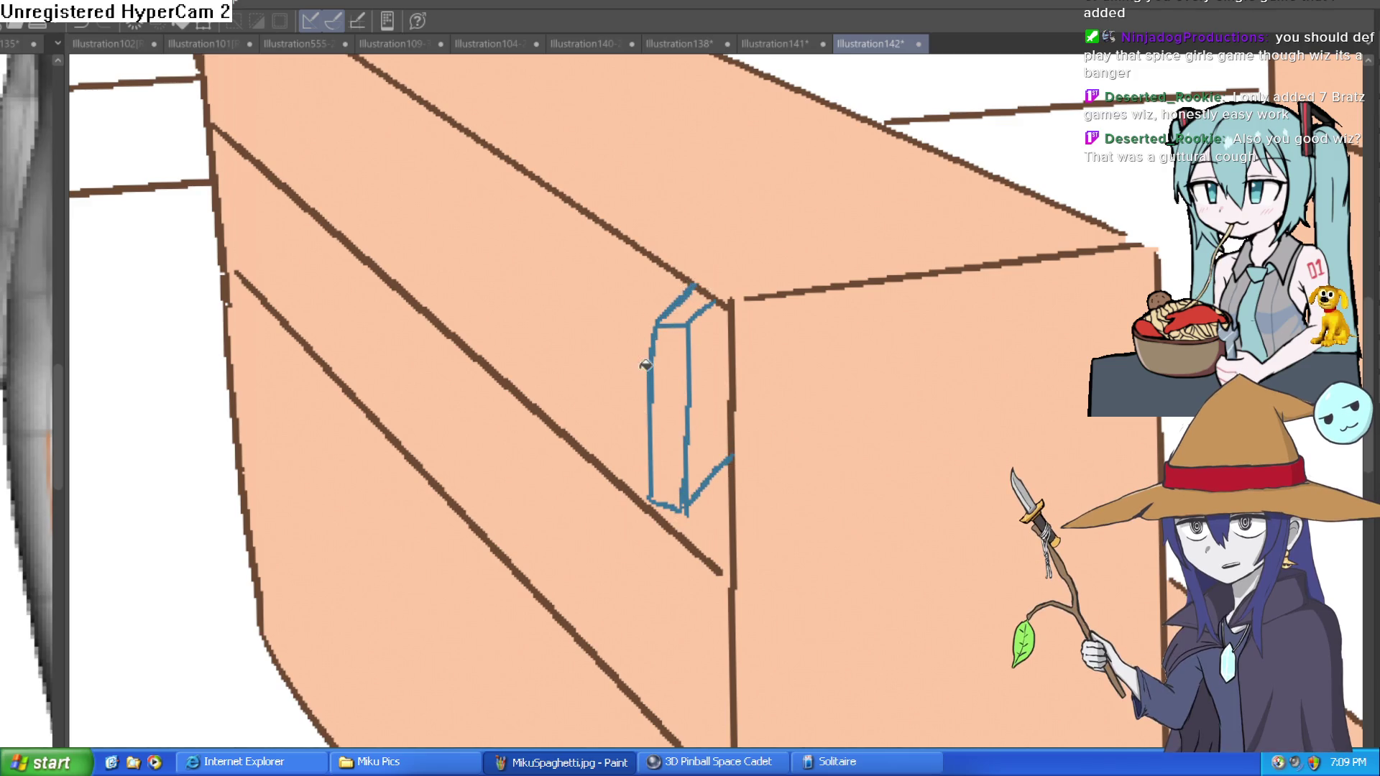
left_click(665, 384)
left_click(686, 307)
left_click(714, 357)
key("ctrl+z")
key("ctrl+z")
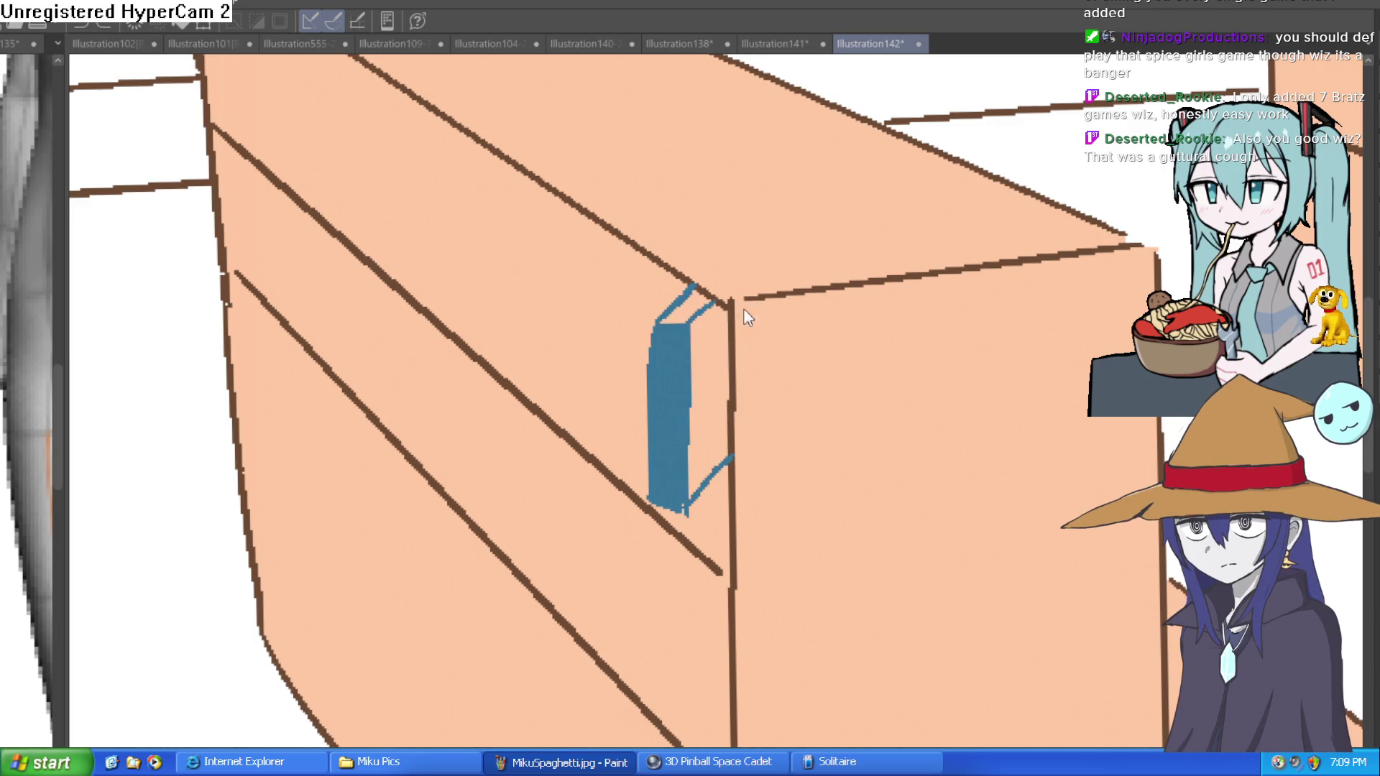
left_click(723, 376)
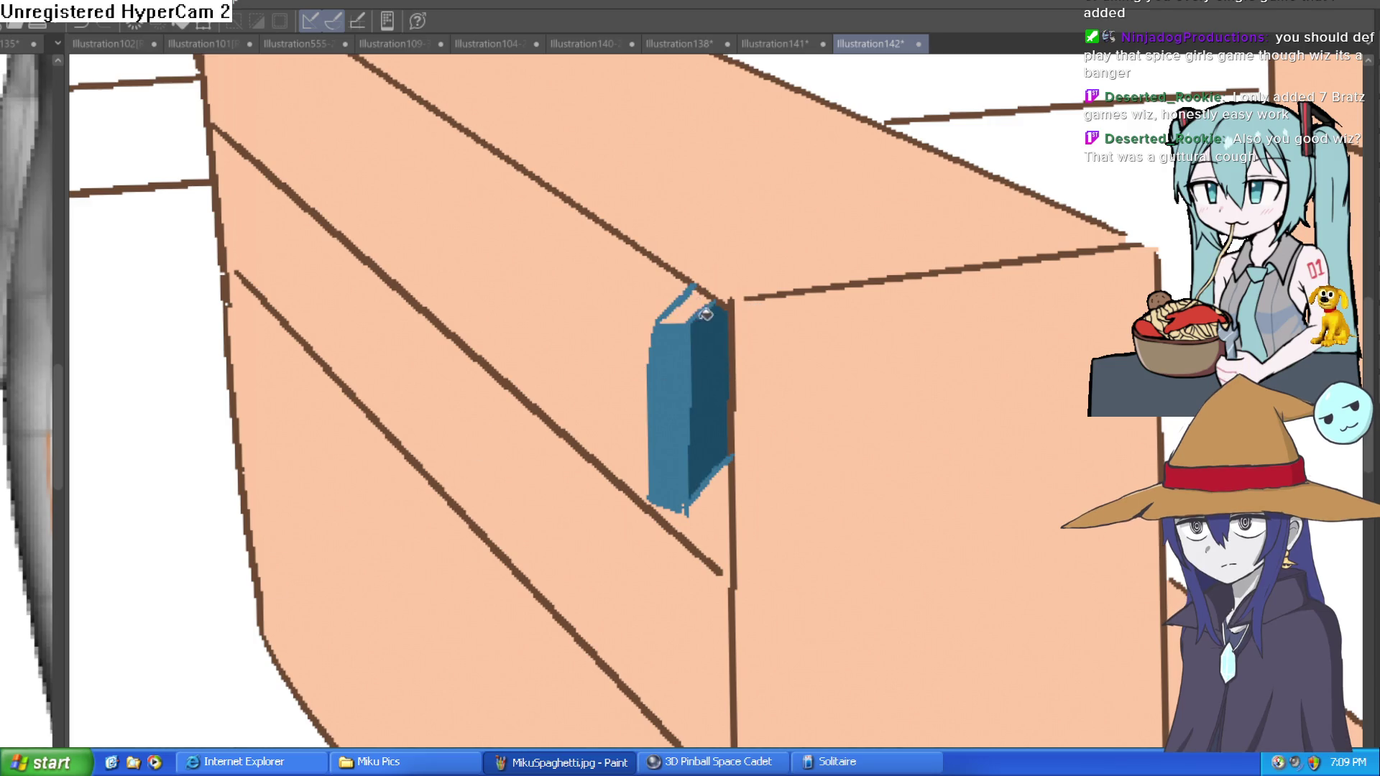
left_click(695, 297)
key("ctrl+z")
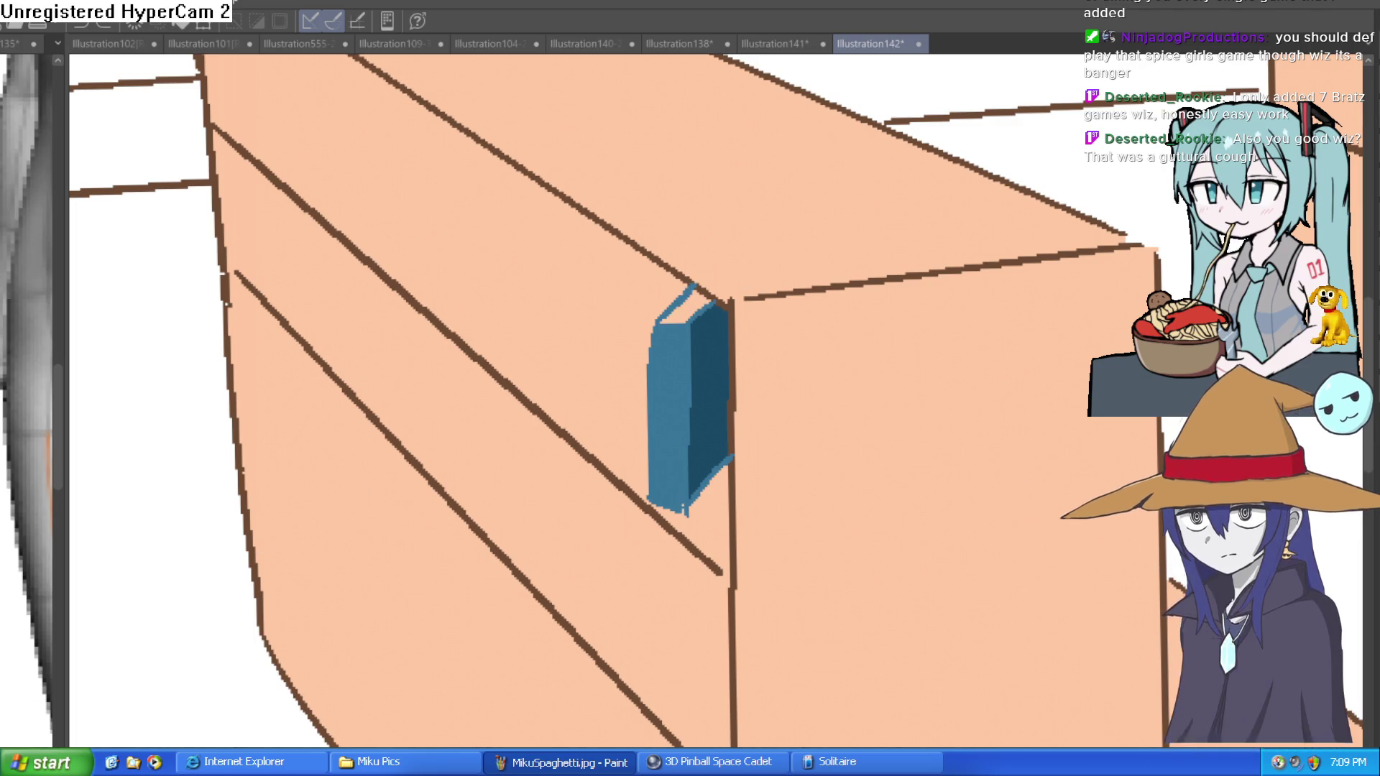
left_click(681, 305)
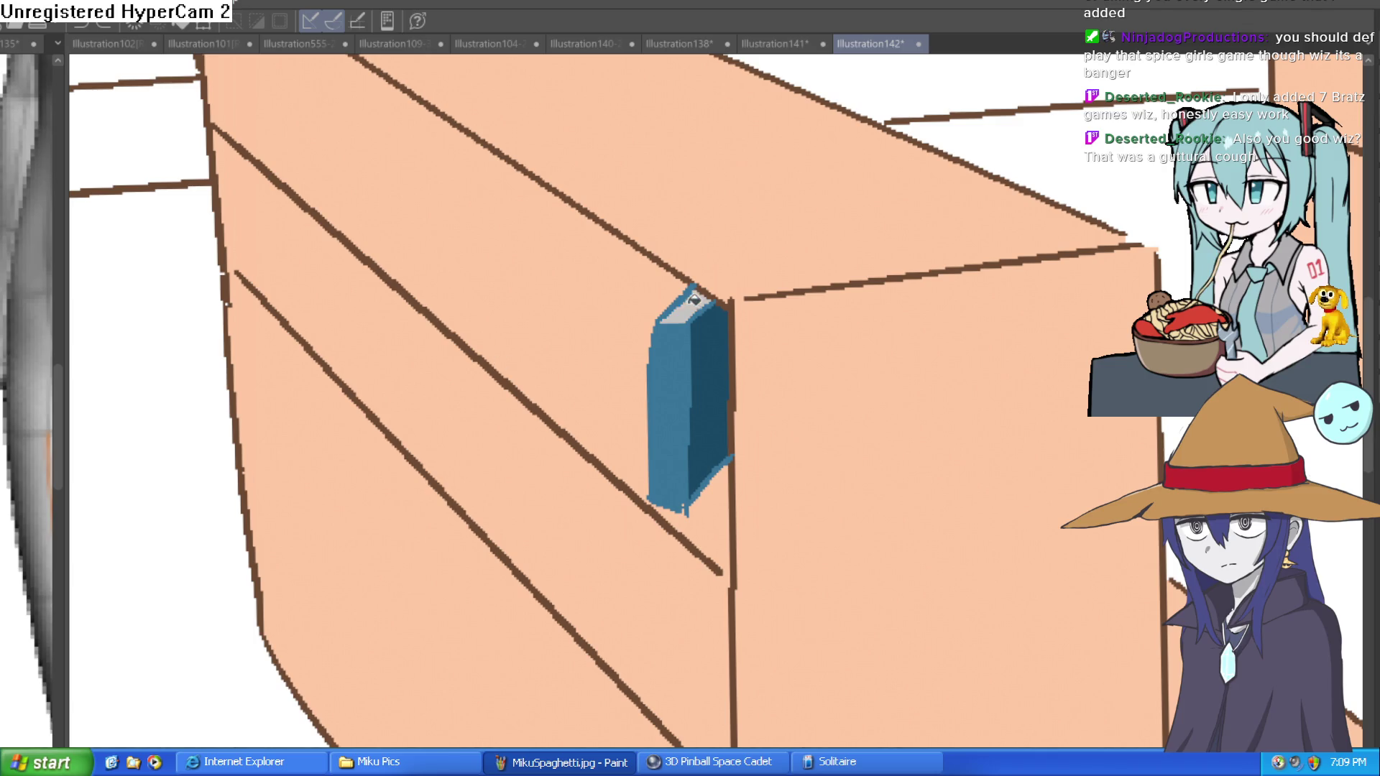
left_click_drag(848, 348, 834, 379)
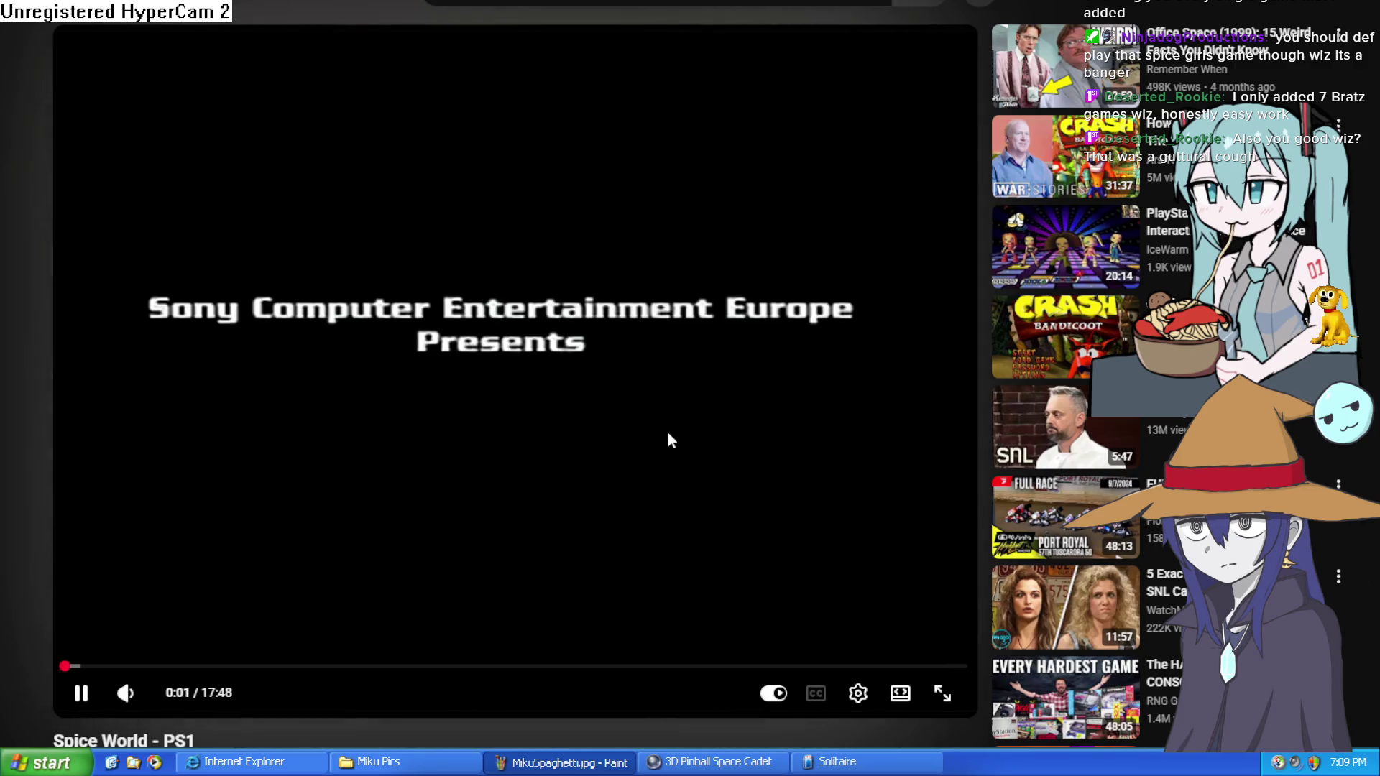
Skip the Spice World - PS1 video ahead to the dance-move screen around 3:19
left_click(231, 667)
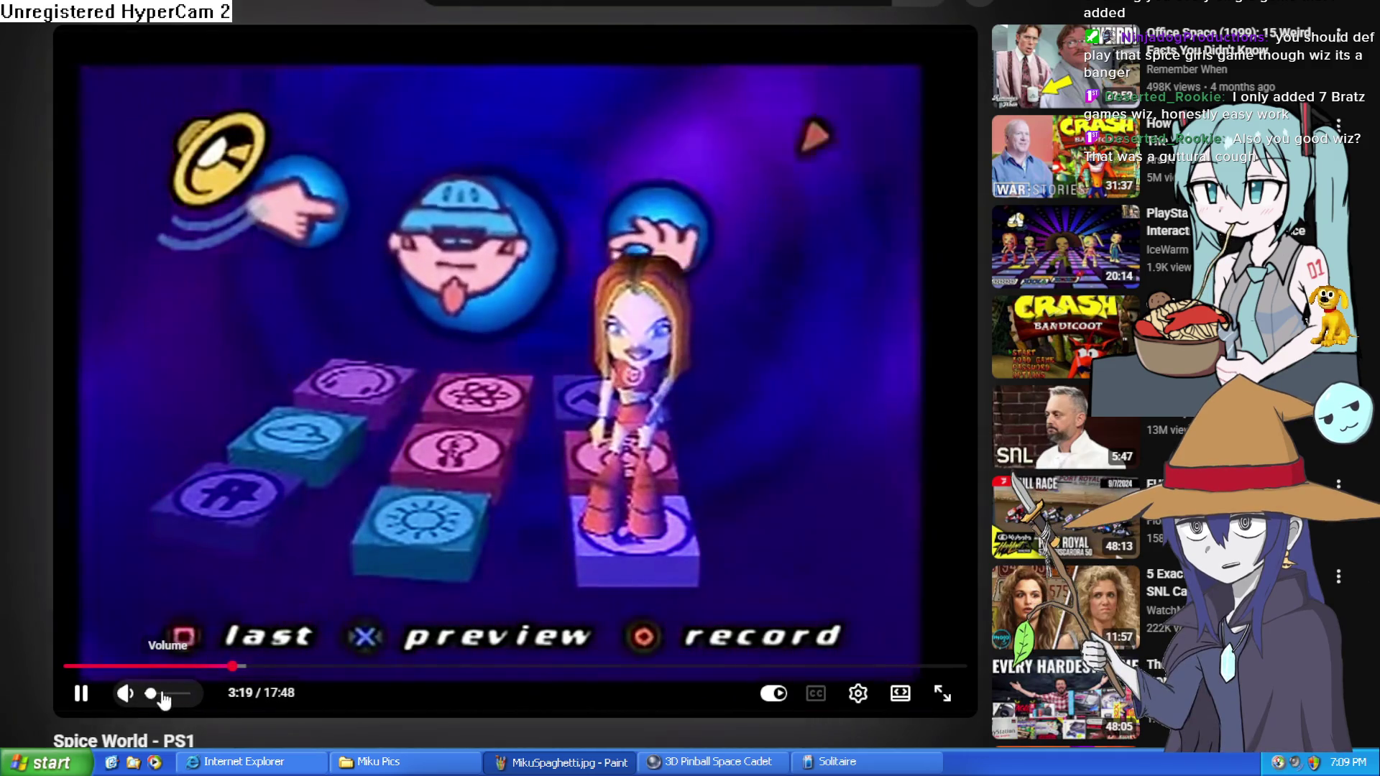
Raise the video volume to full, skip ahead to around 6:07, and pause it
left_click_drag(179, 694, 192, 694)
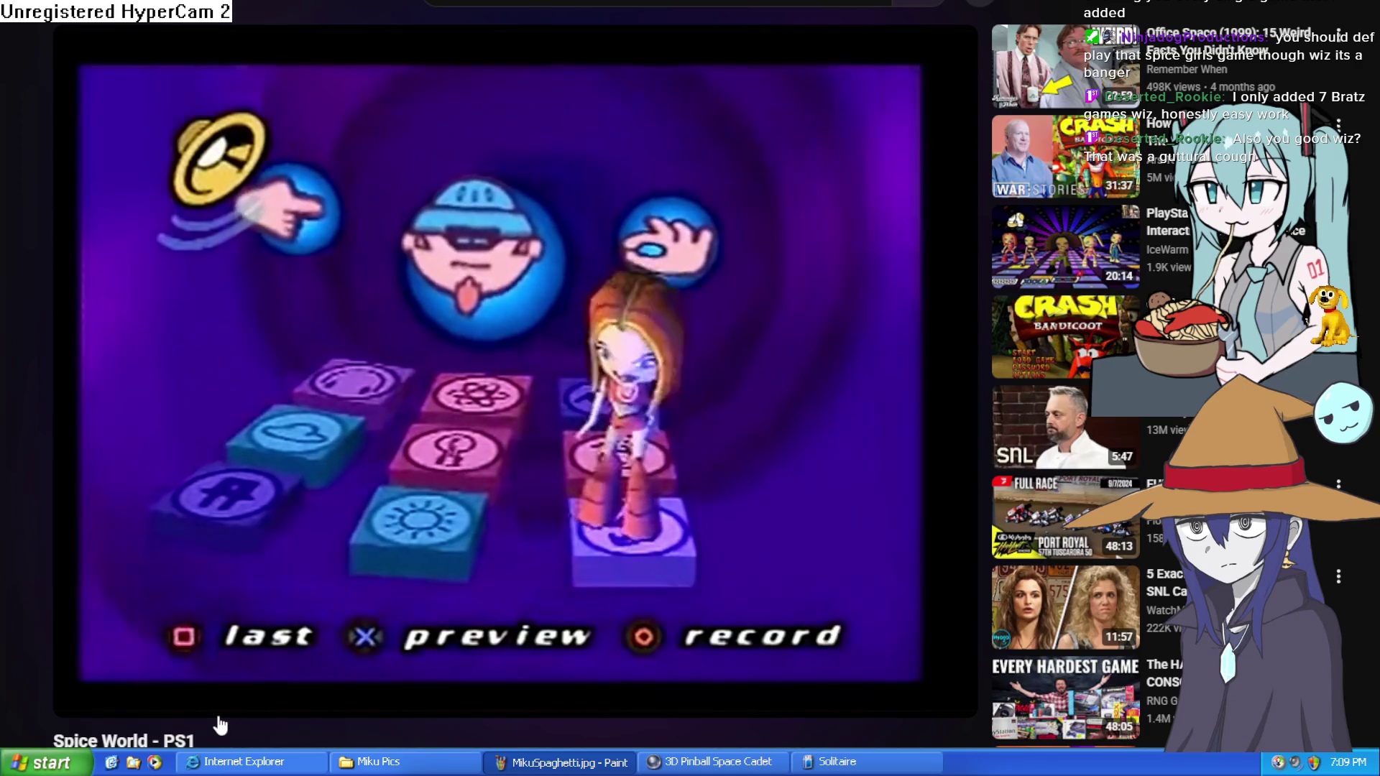
mouse_move(361, 527)
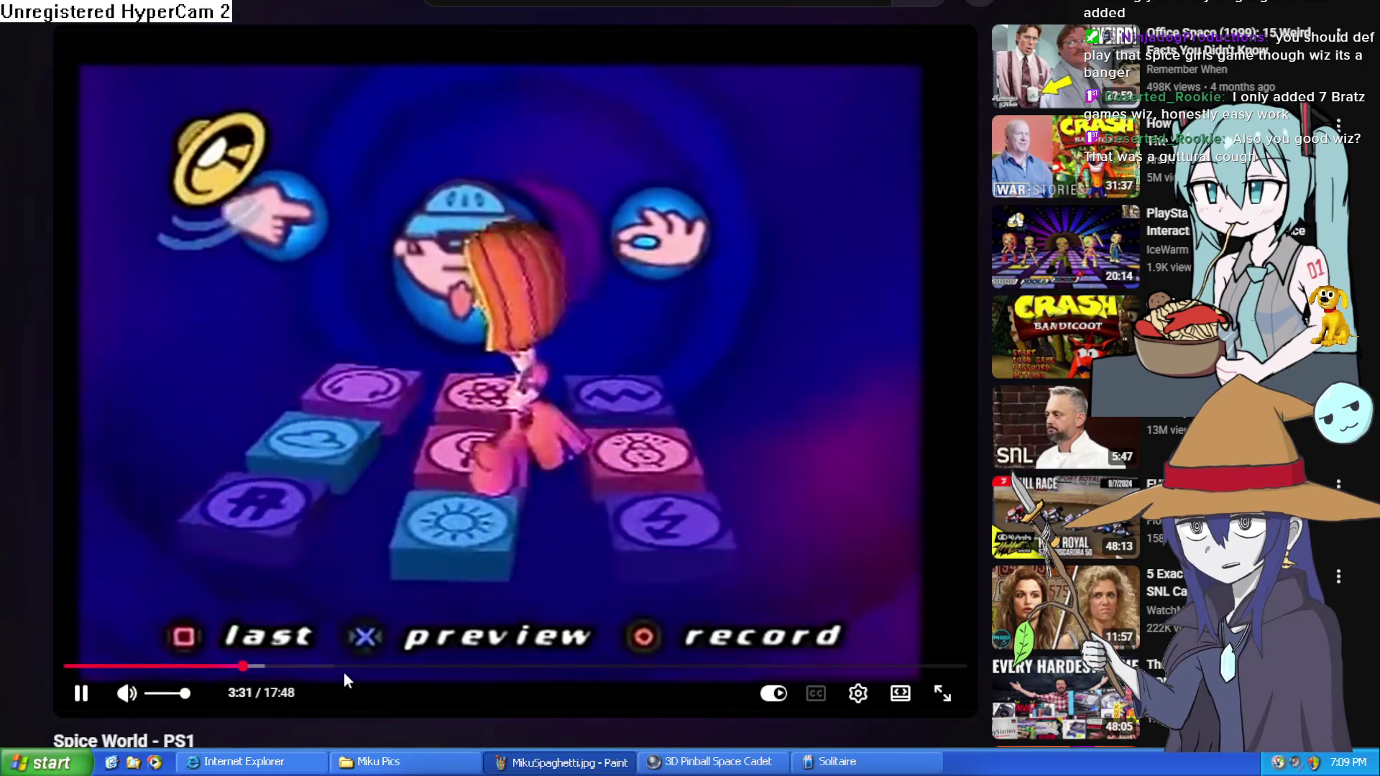
left_click(375, 671)
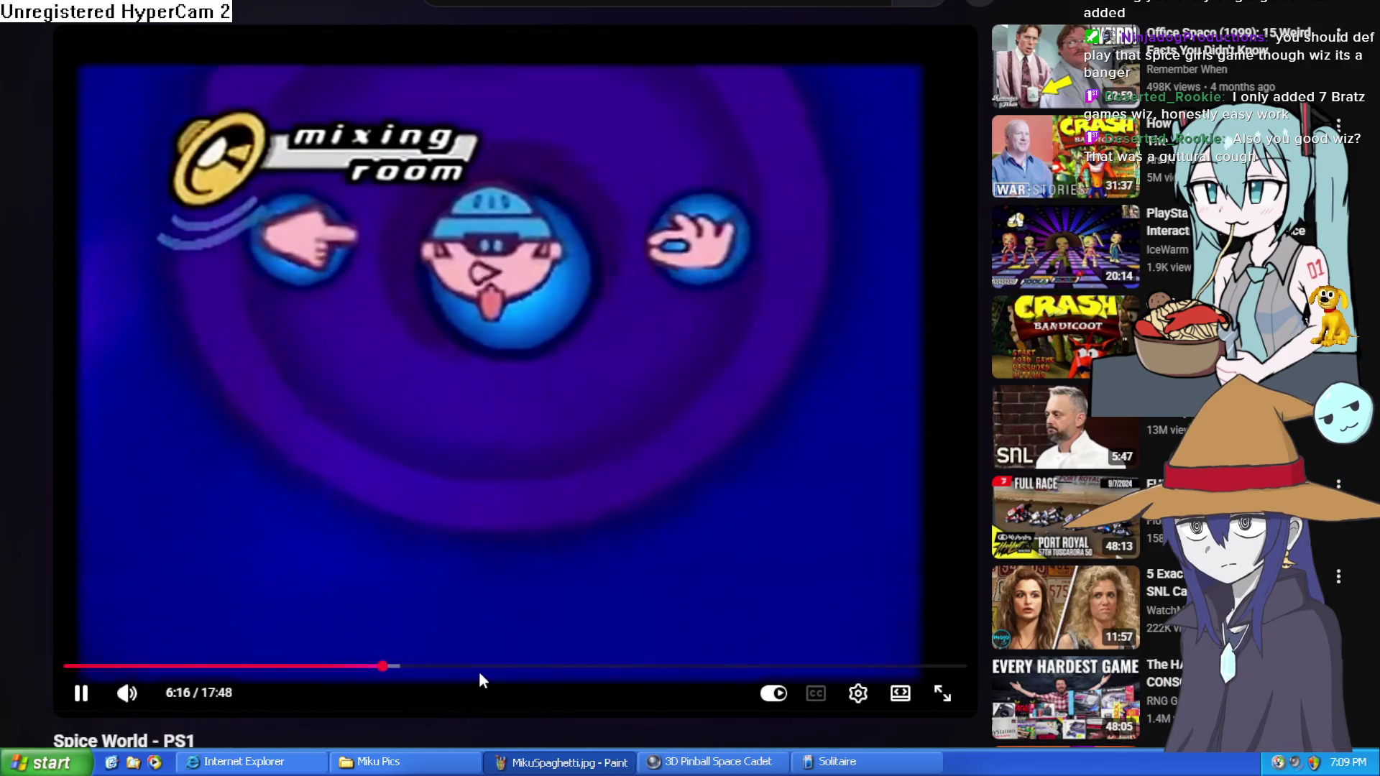
left_click(576, 453)
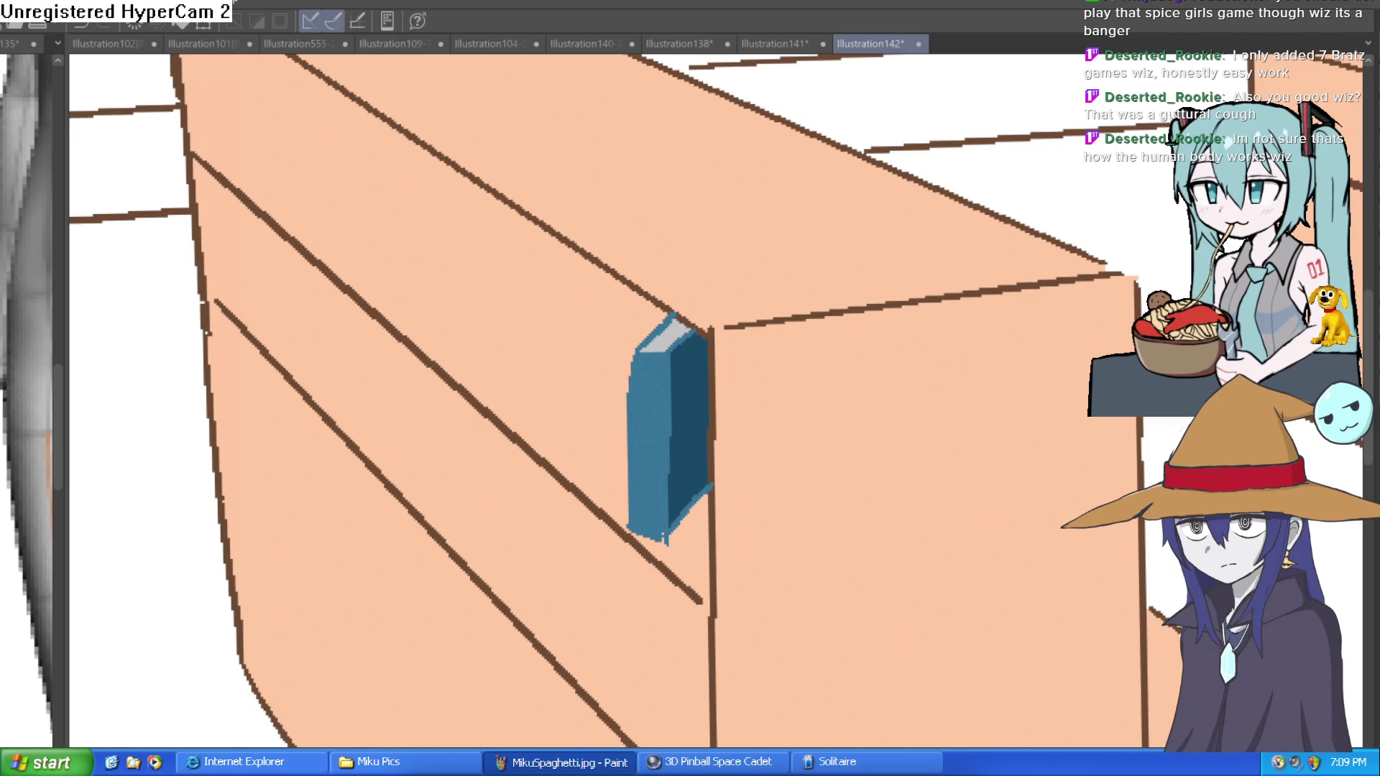
Zoom and pan the canvas to centre the cabinet and the small blue book
scroll(1034, 158, "down", 5)
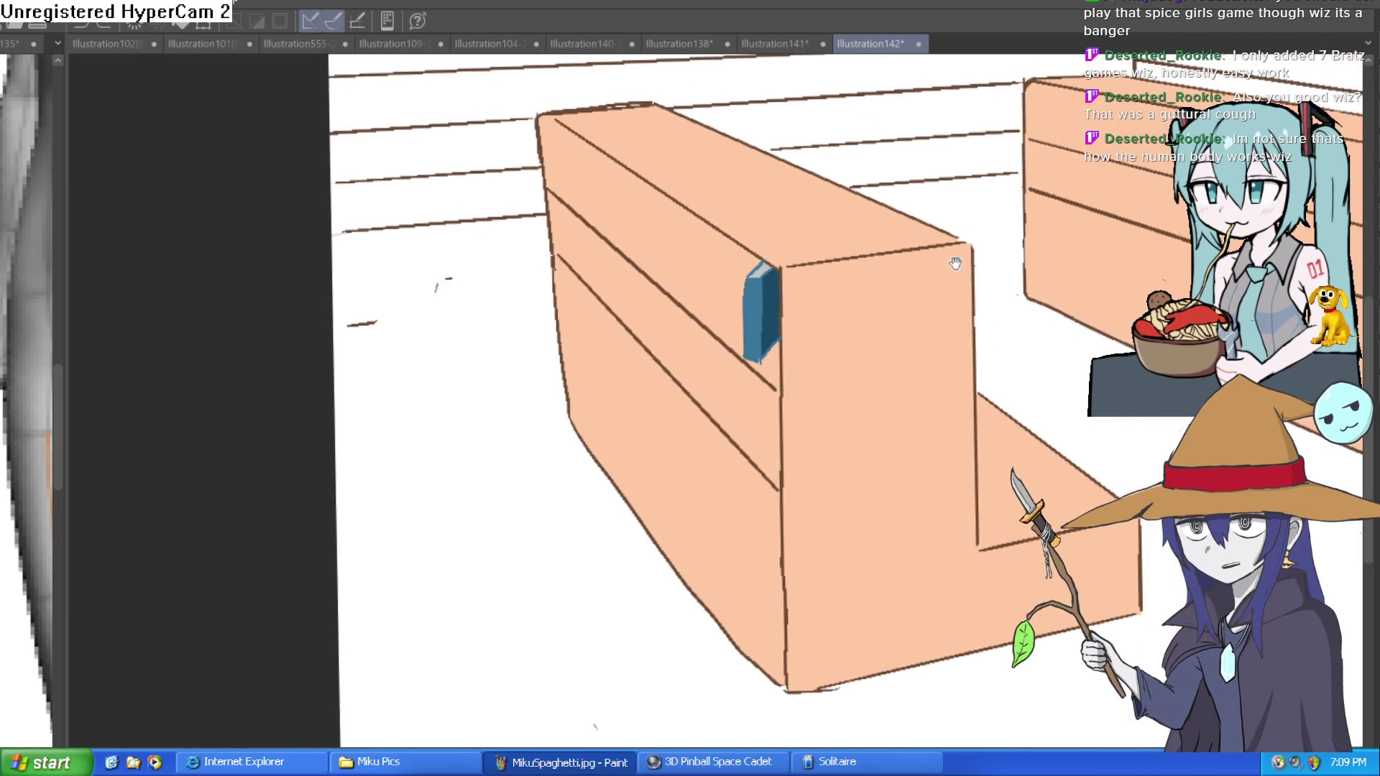
scroll(954, 267, "down", 3)
scroll(978, 270, "up", 1)
scroll(1004, 273, "down", 1)
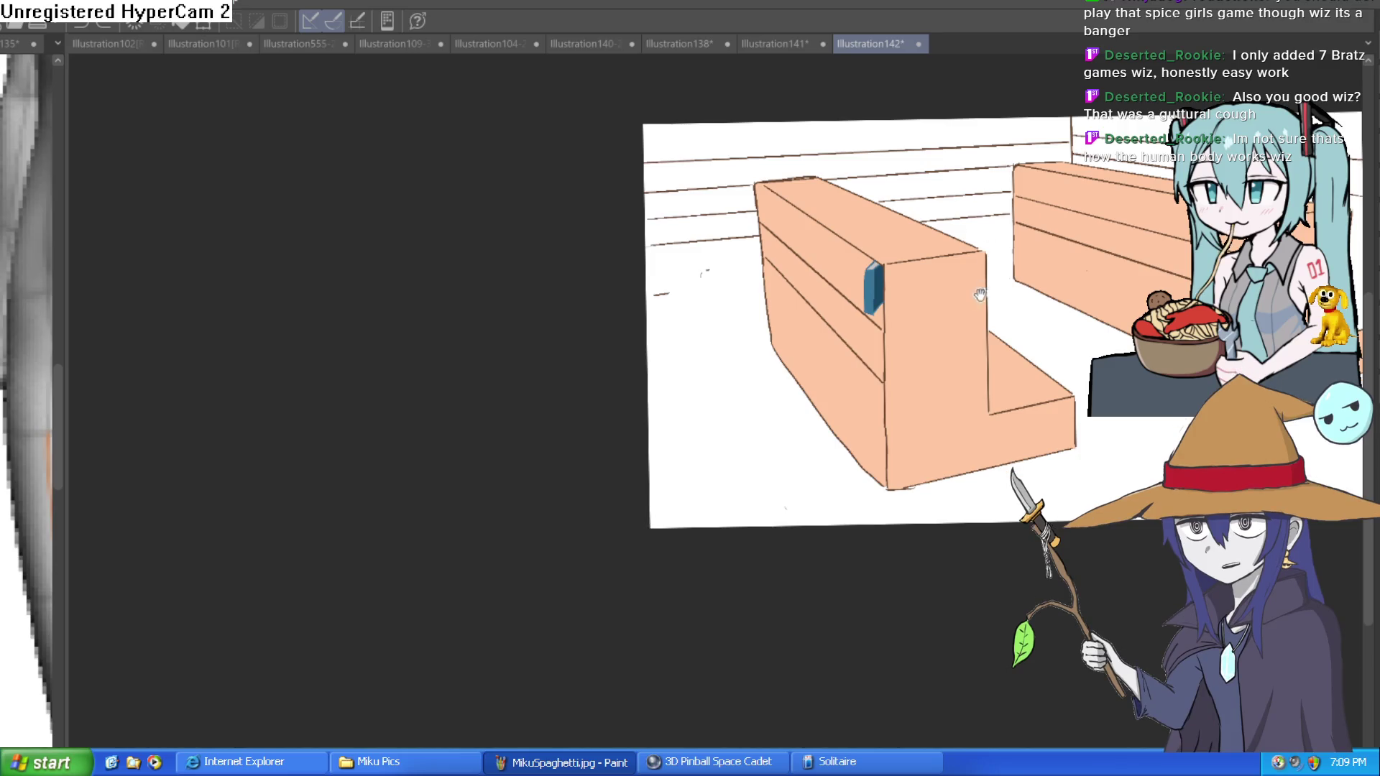
left_click_drag(984, 291, 895, 327)
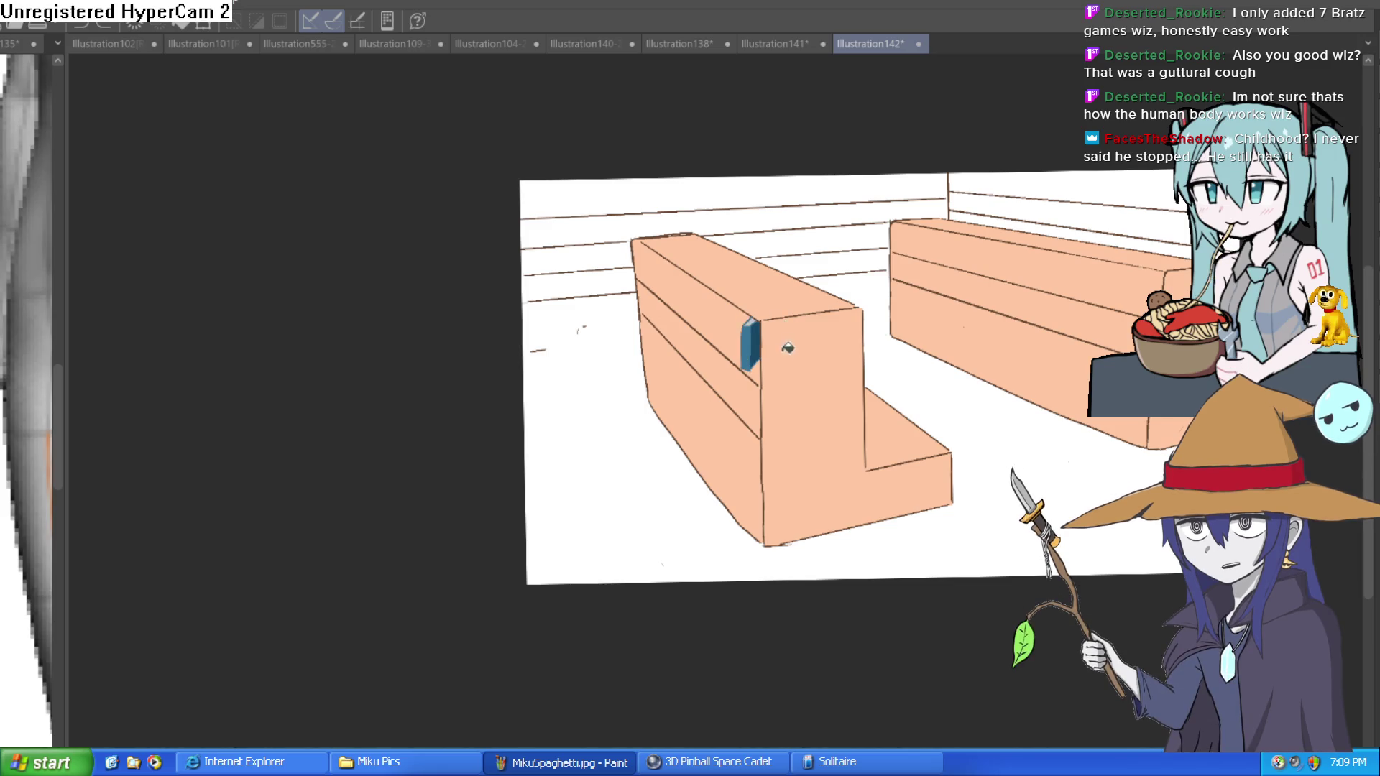
scroll(754, 345, "up", 5)
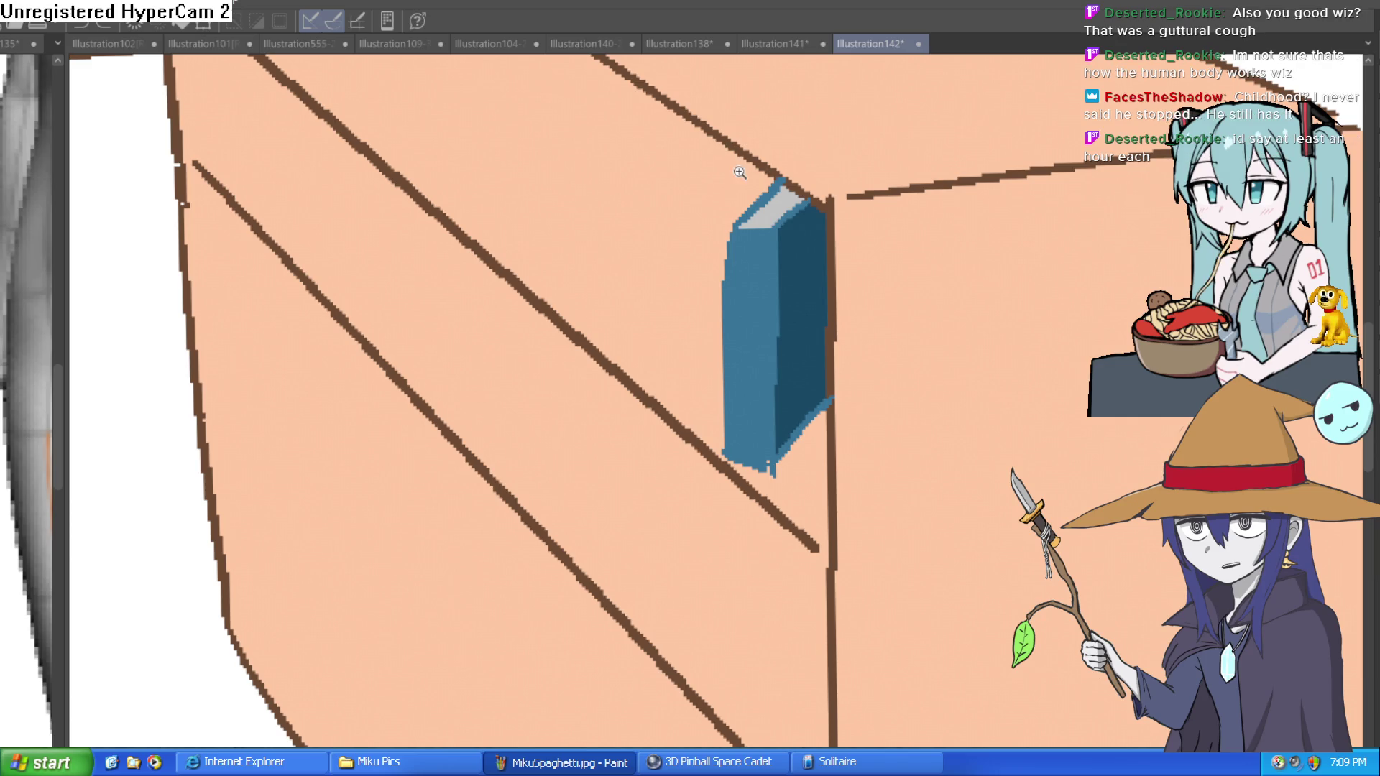
Outline a second book standing beside the blue one, including its top face
scroll(723, 172, "up", 2)
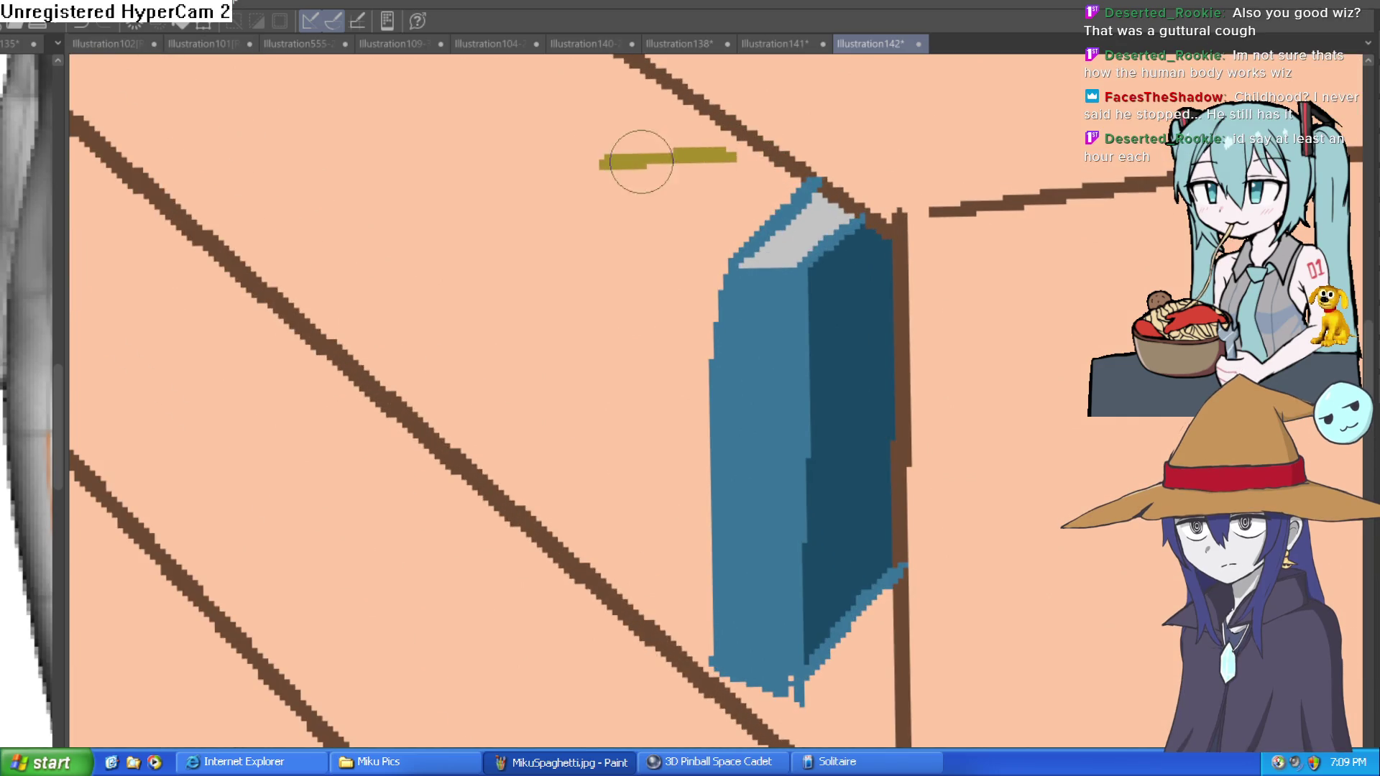
mouse_move(713, 124)
left_mouse_down()
mouse_move(554, 132)
mouse_move(570, 509)
mouse_move(626, 540)
mouse_move(613, 537)
left_mouse_up()
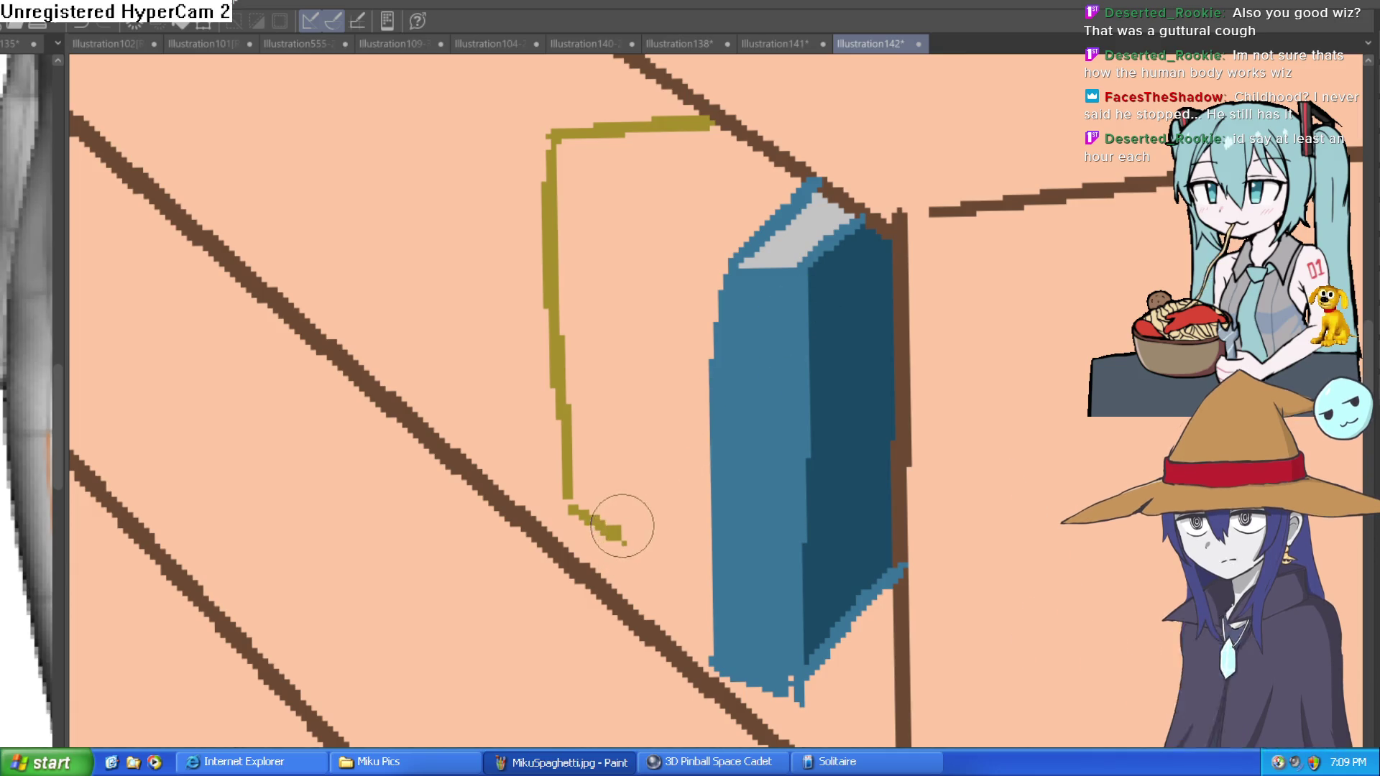
left_click_drag(621, 538, 622, 167)
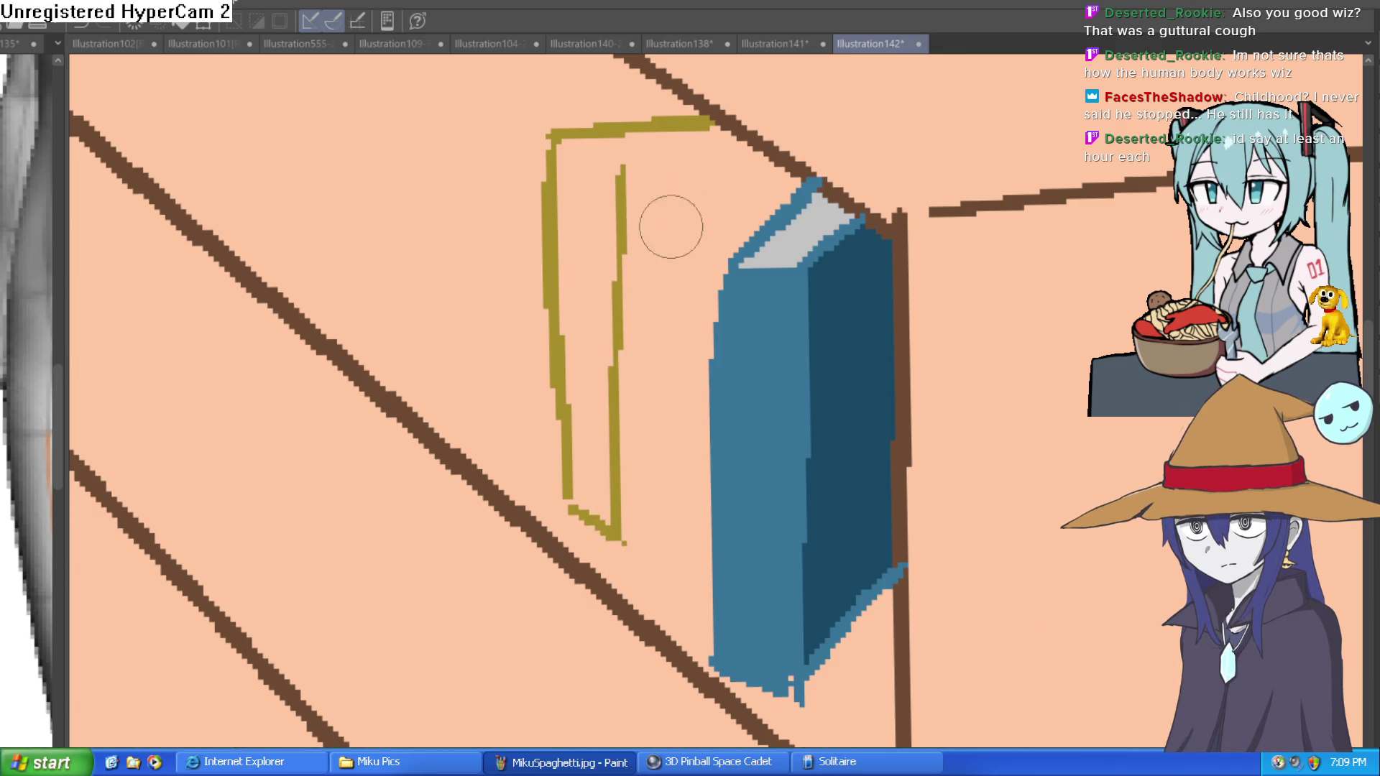
left_click_drag(619, 533, 703, 505)
scroll(868, 432, "down", 3)
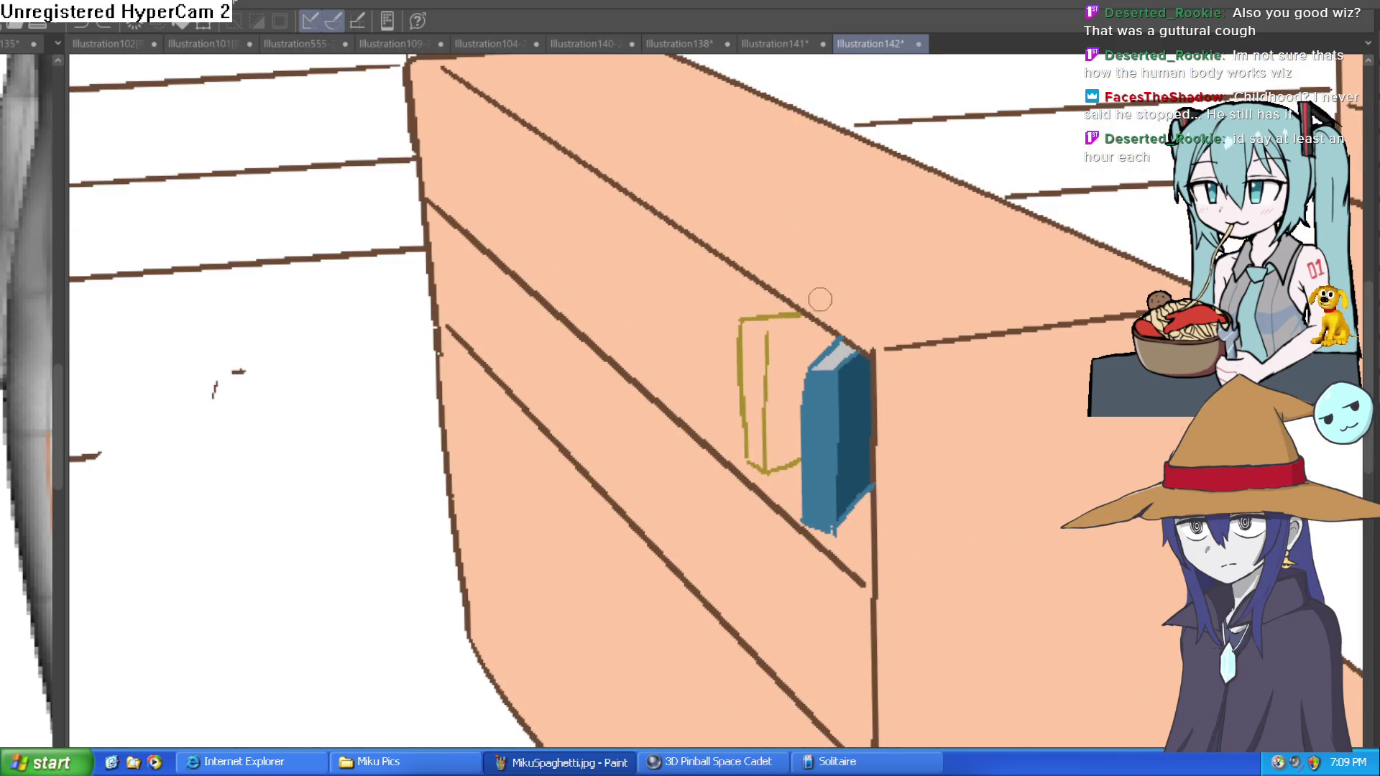
scroll(790, 341, "up", 4)
left_click_drag(797, 332, 982, 306)
left_click_drag(913, 273, 982, 306)
scroll(985, 385, "down", 2)
Fill the new book's left side olive and its front darker olive, leaving the top light
left_click_drag(985, 385, 866, 377)
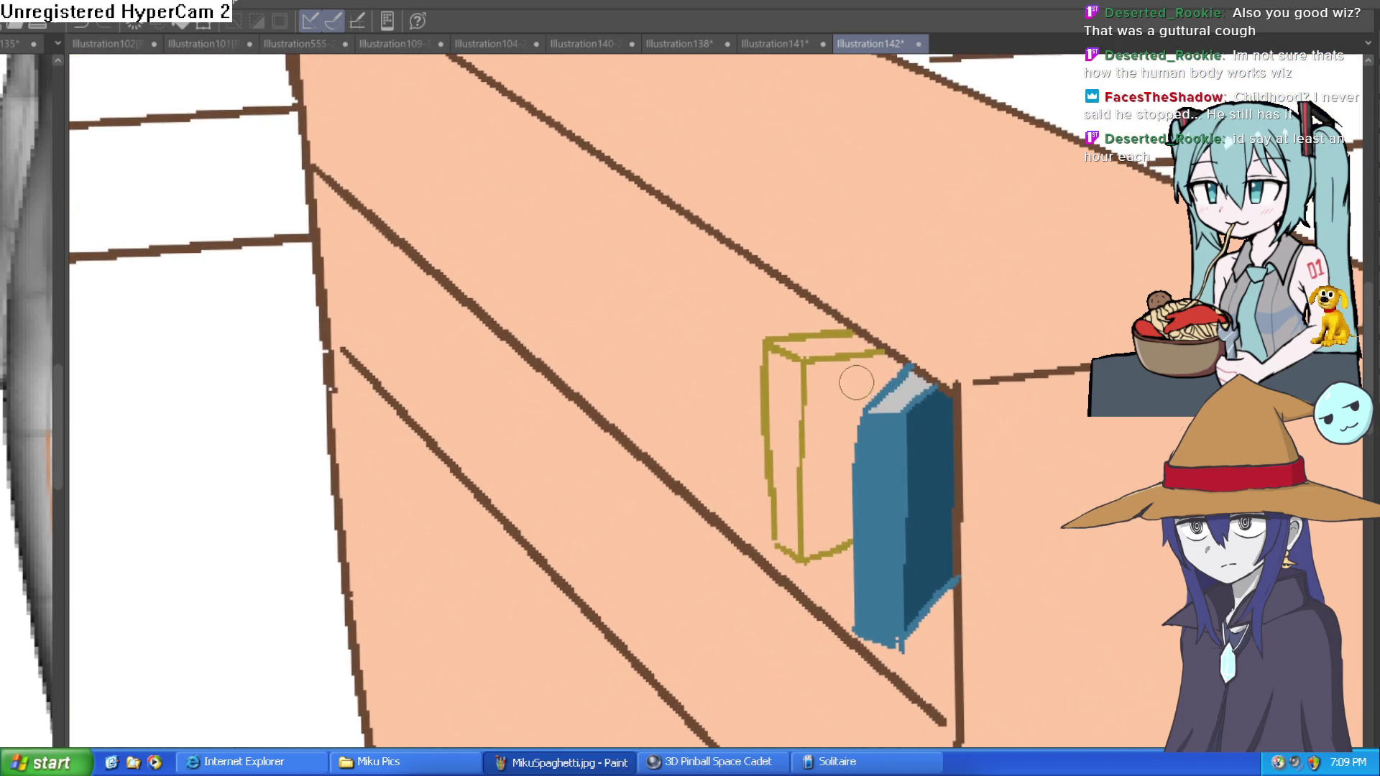
left_click(859, 377)
key("ctrl+z")
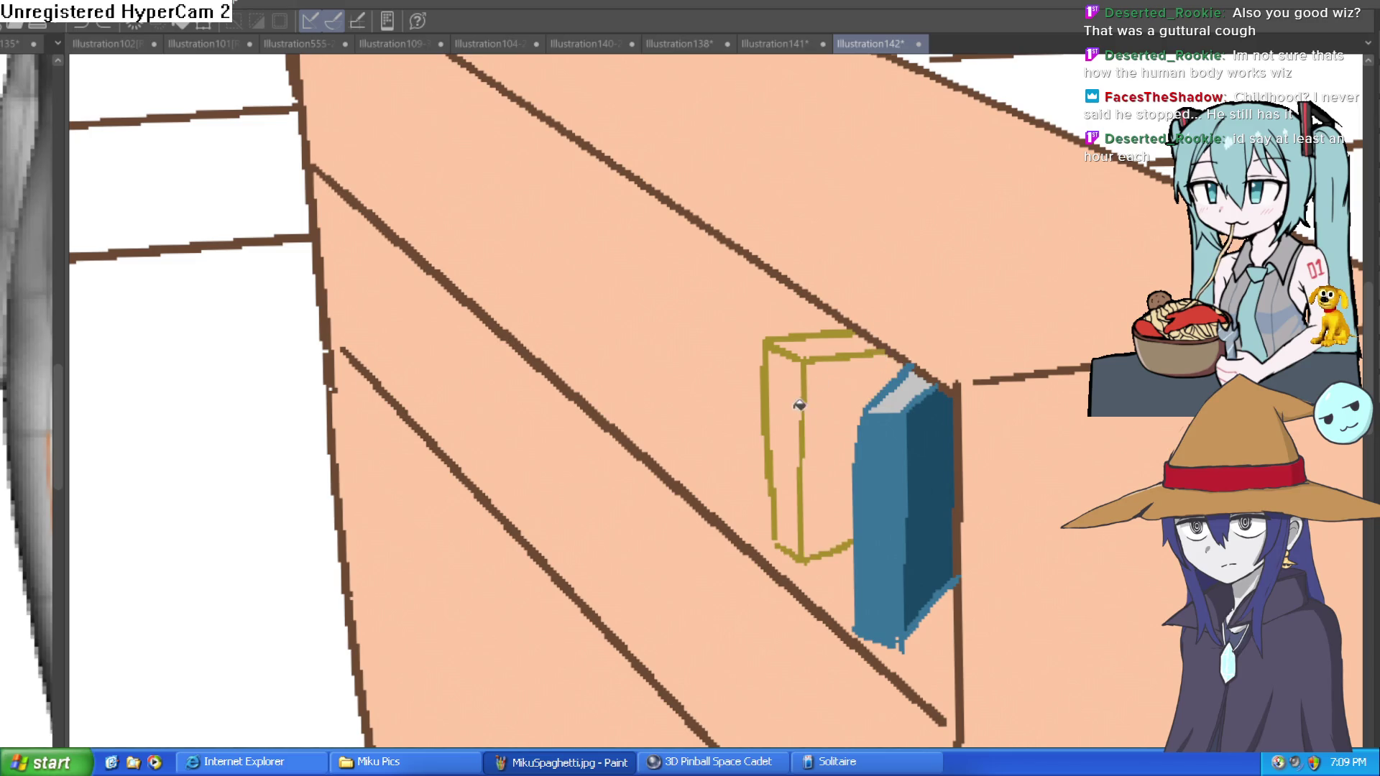
left_click(791, 374)
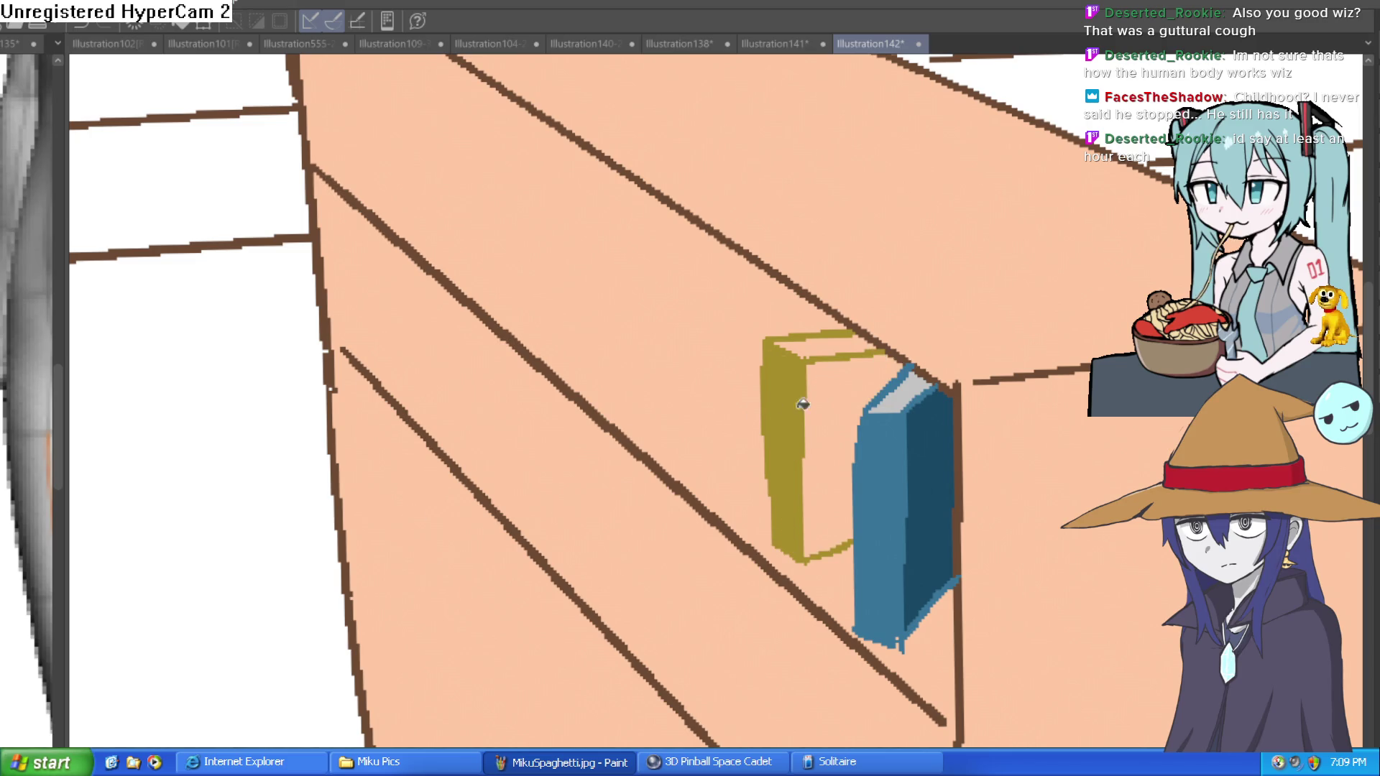
left_click(833, 400)
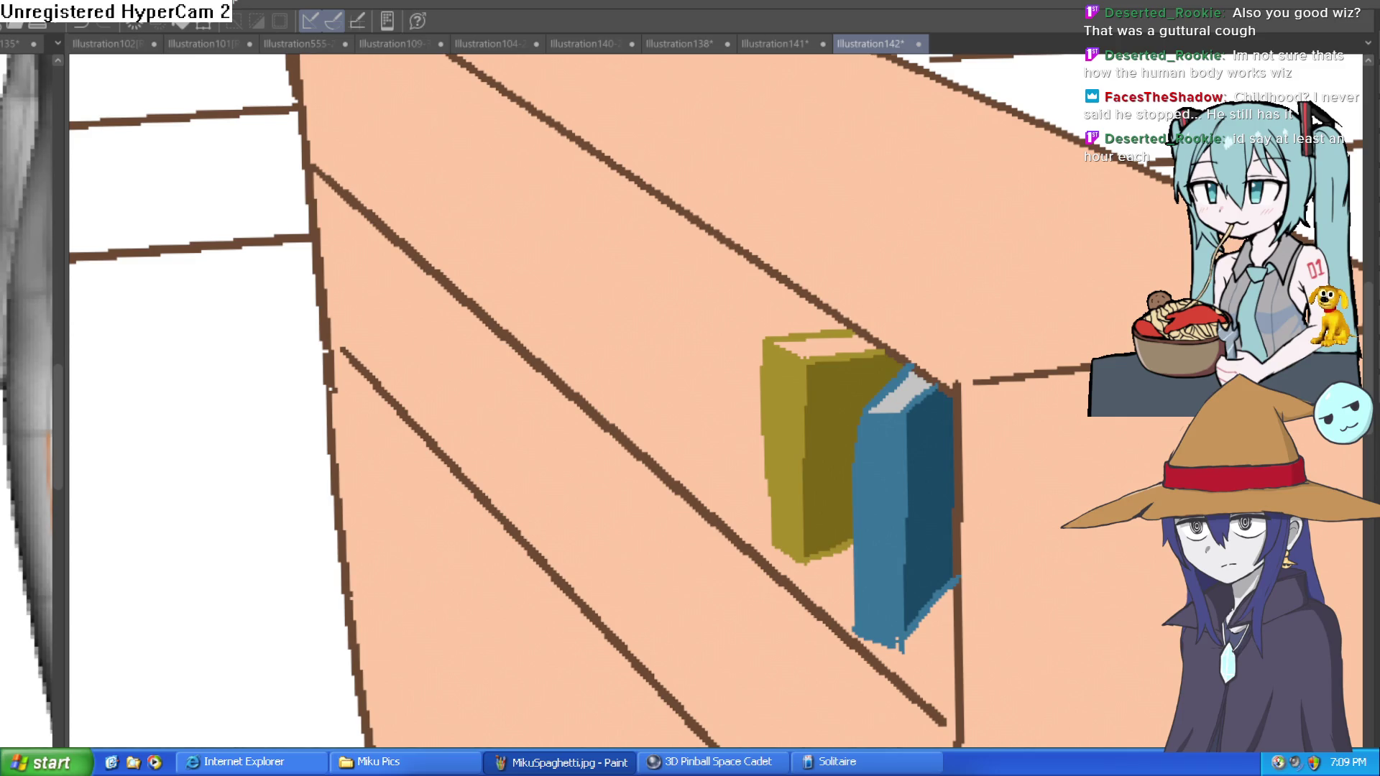
left_click(824, 343)
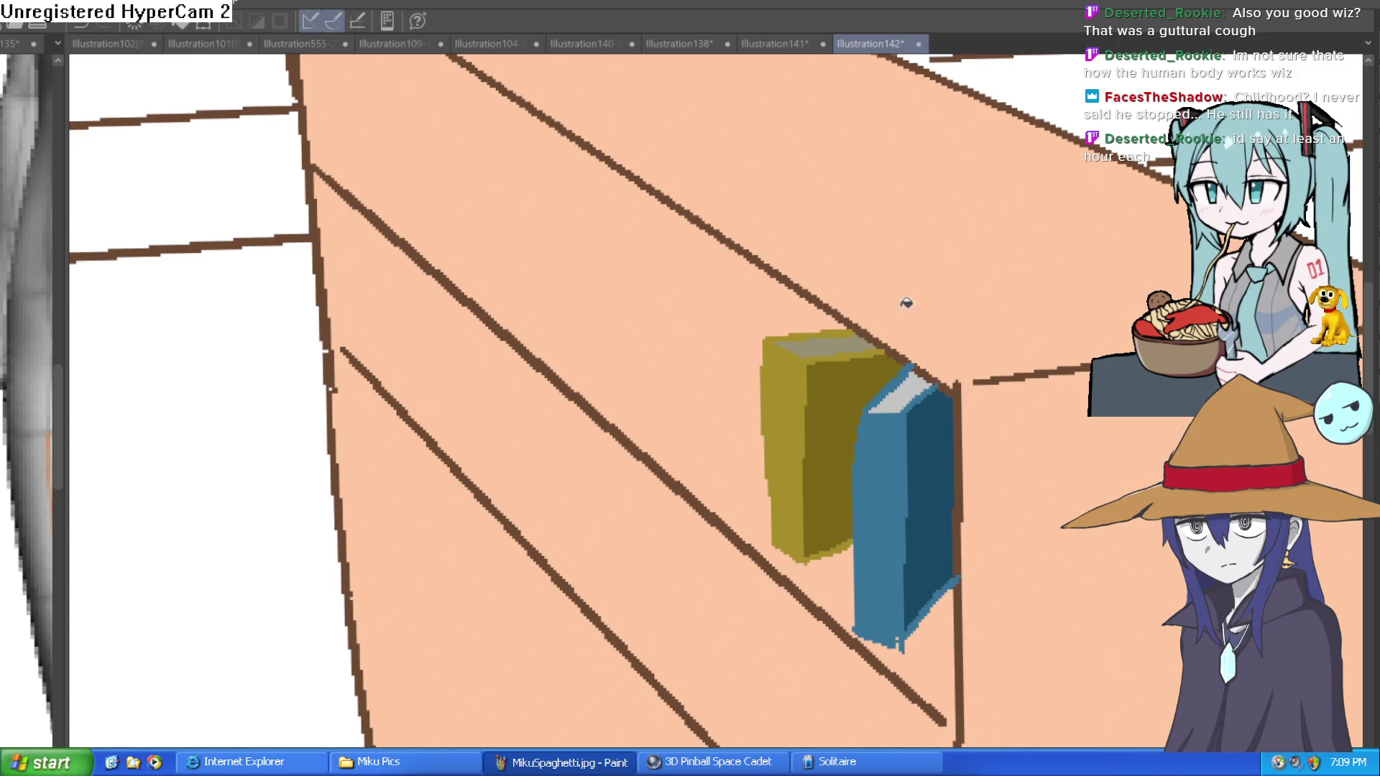
key("ctrl+z")
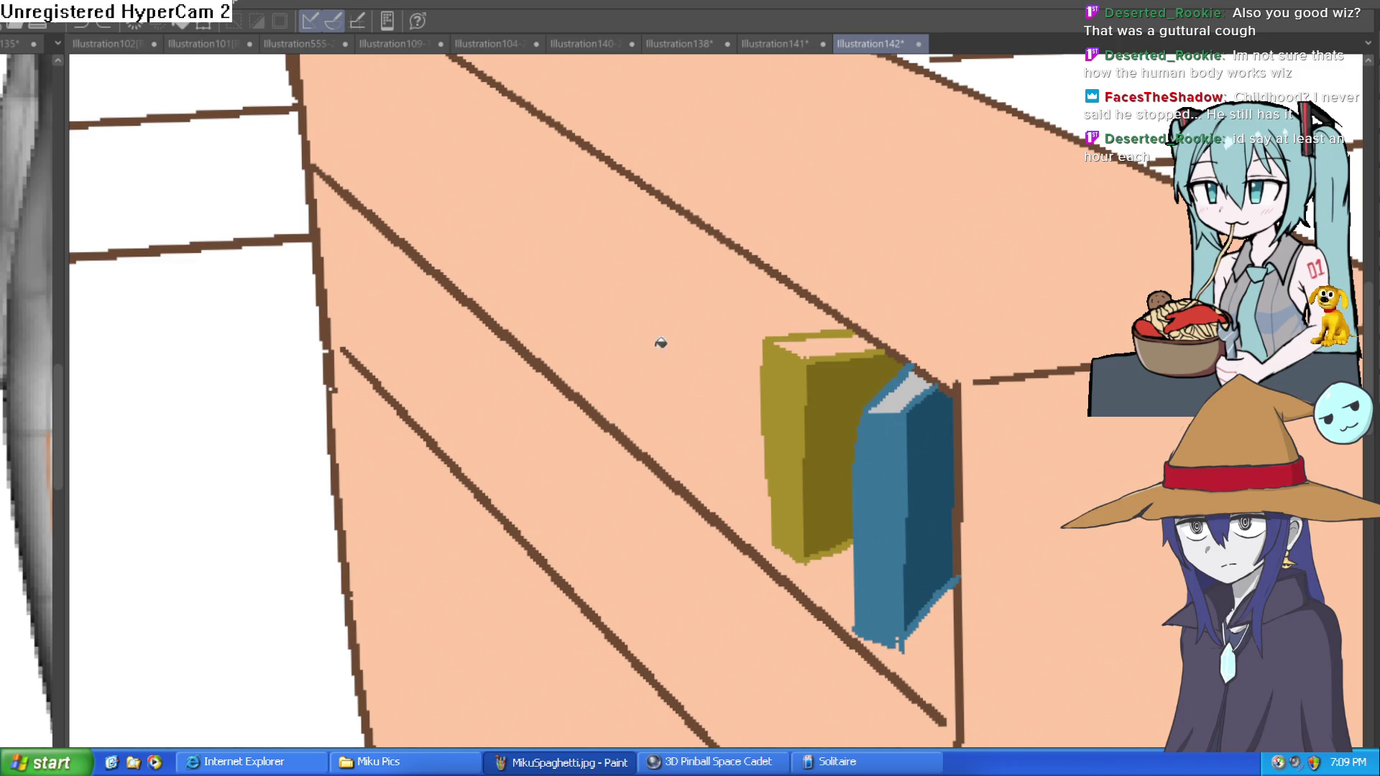
scroll(1115, 326, "down", 2)
scroll(1007, 316, "down", 1)
scroll(949, 309, "up", 4)
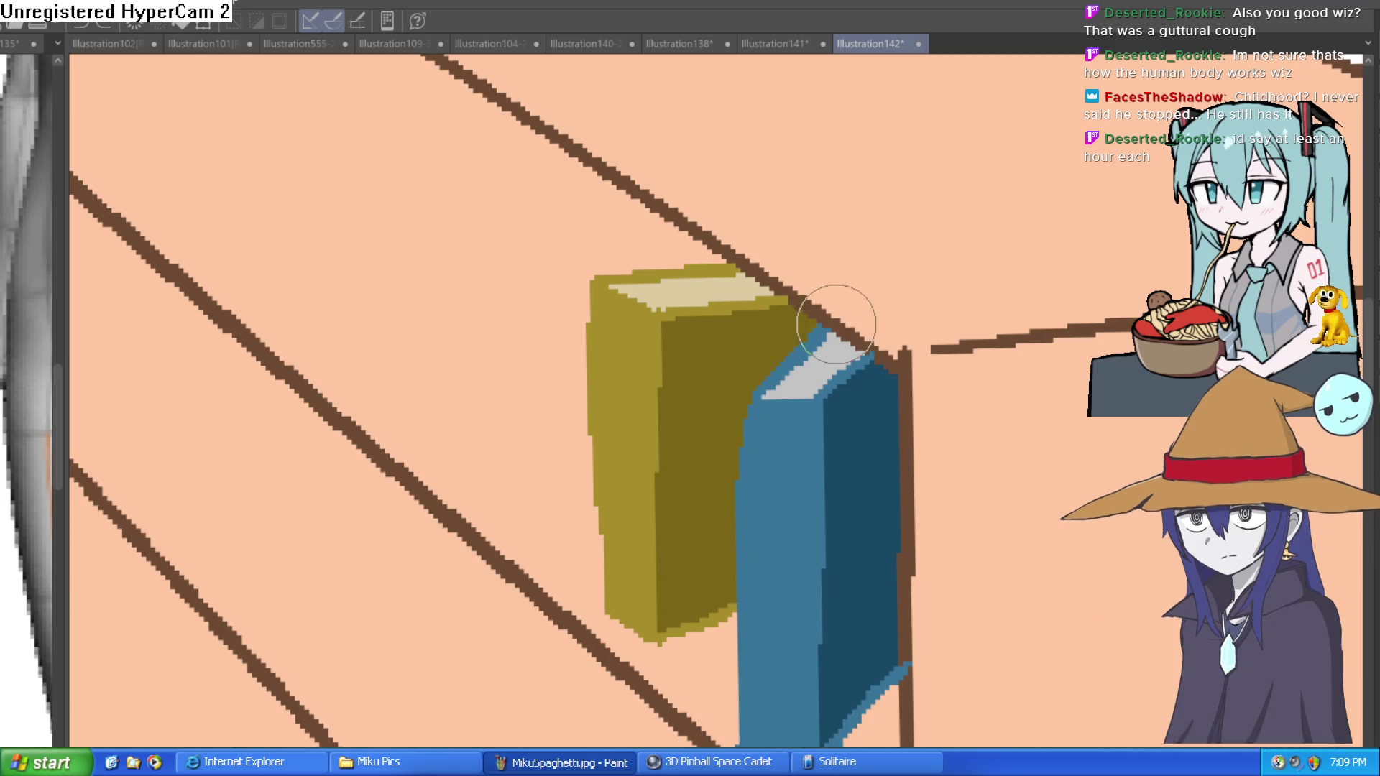
scroll(954, 341, "down", 5)
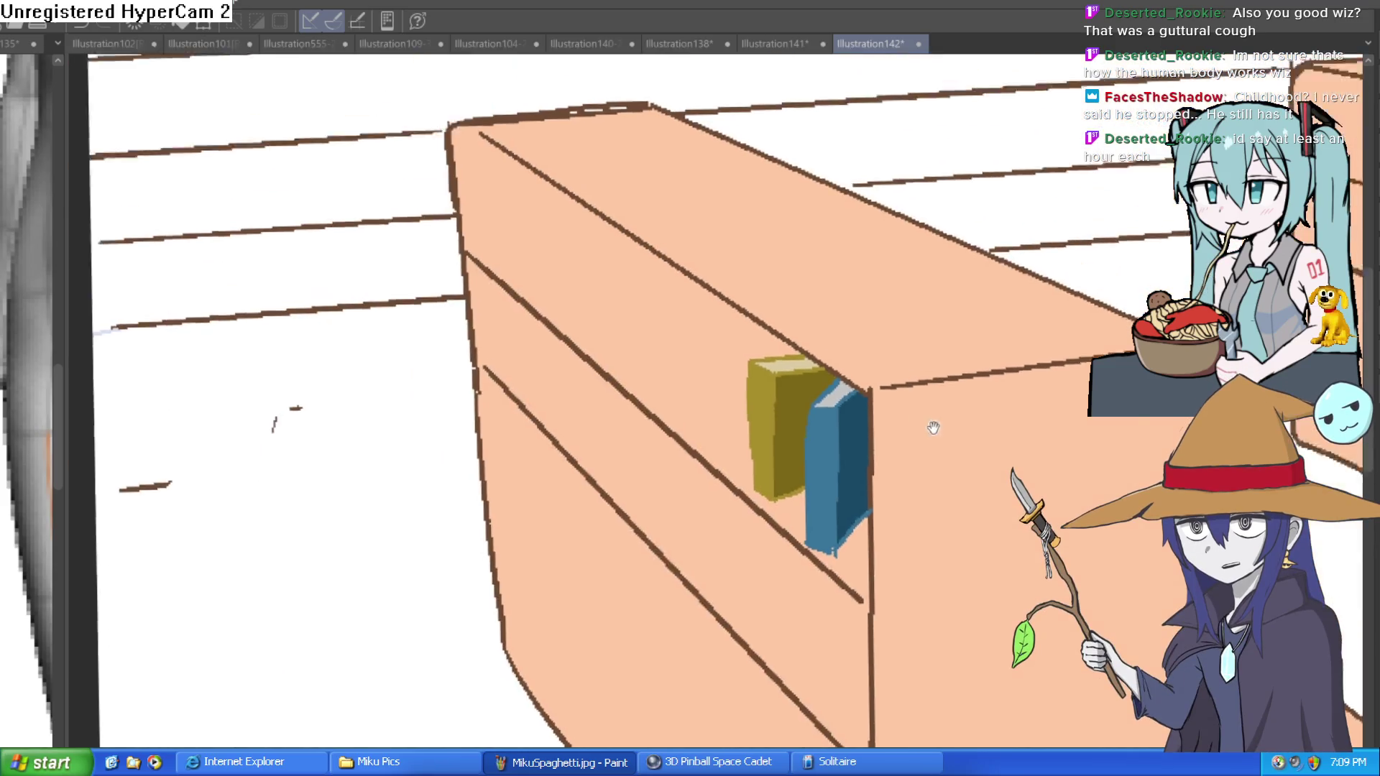
mouse_move(915, 453)
left_mouse_down()
mouse_move(903, 410)
mouse_move(850, 447)
mouse_move(854, 299)
mouse_move(853, 369)
mouse_move(832, 367)
mouse_move(908, 320)
mouse_move(764, 328)
mouse_move(793, 317)
left_mouse_up()
scroll(851, 364, "down", 2)
scroll(852, 361, "up", 1)
scroll(854, 357, "down", 1)
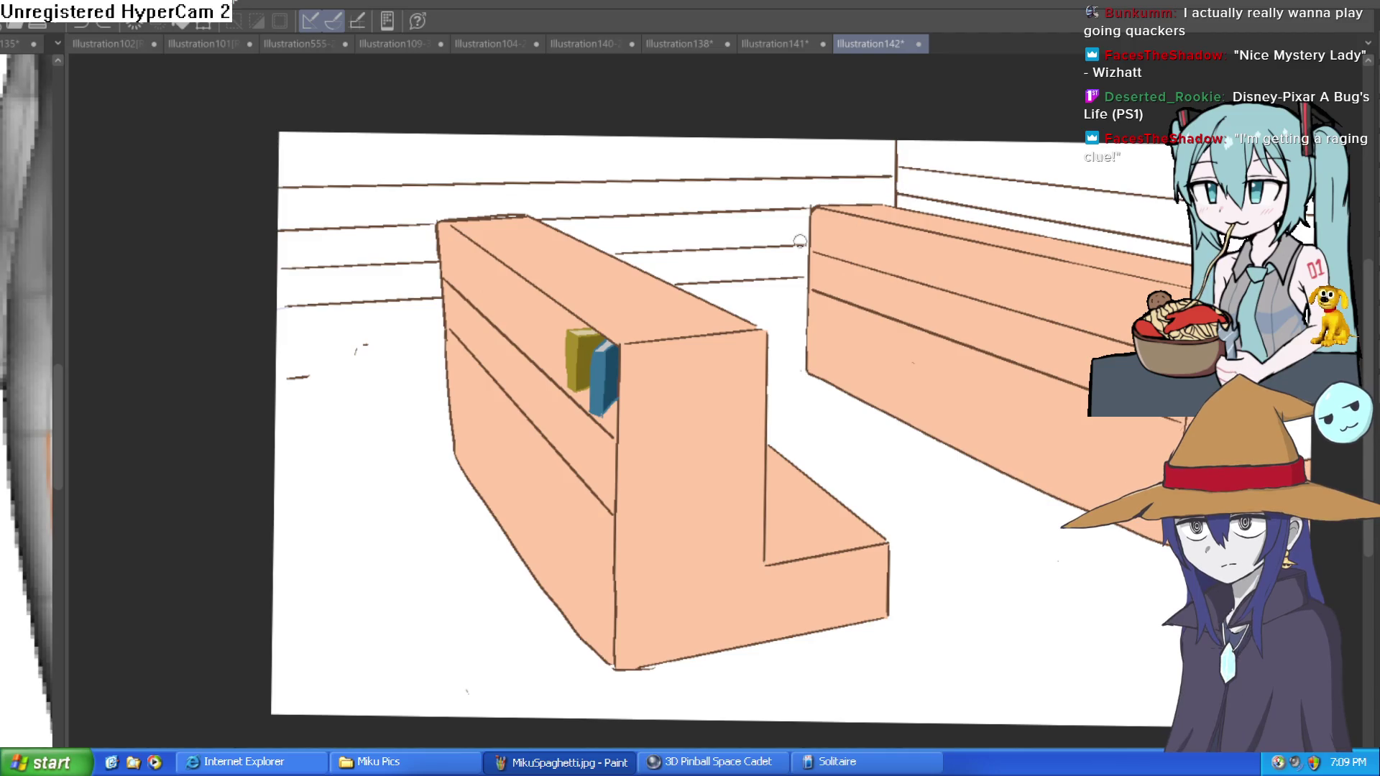
left_click(604, 311)
left_click_drag(678, 300, 764, 318)
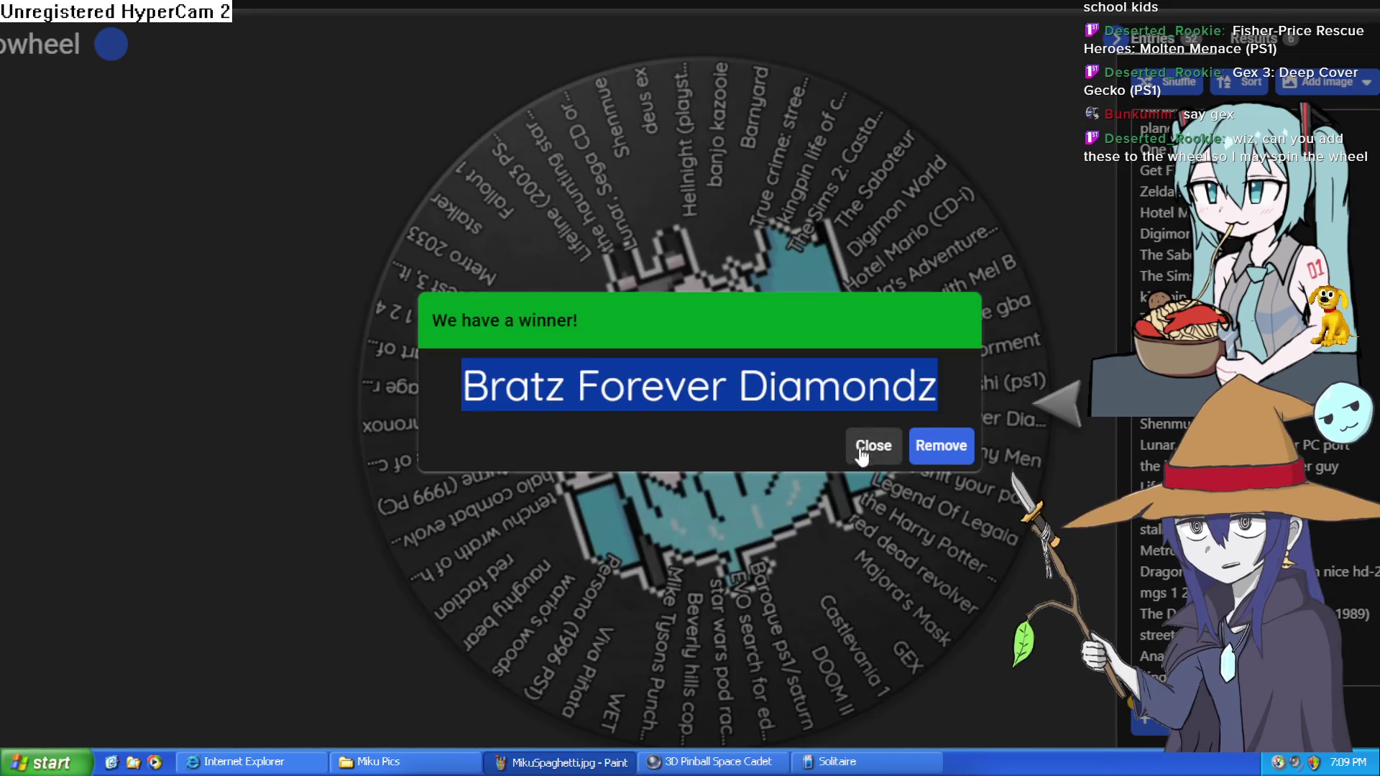
Close the winner announcement for Bratz Forever Diamondz
left_click(860, 452)
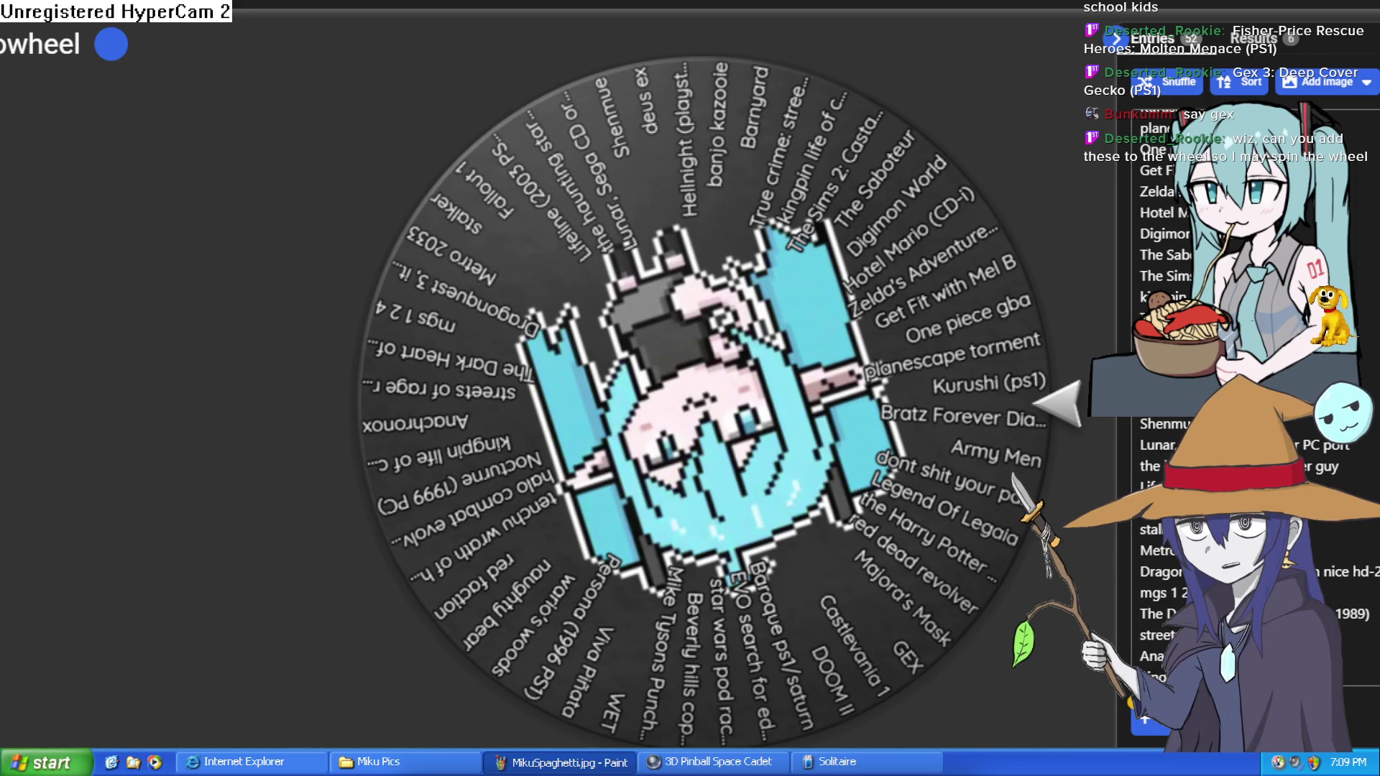
scroll(1186, 432, "down", 1)
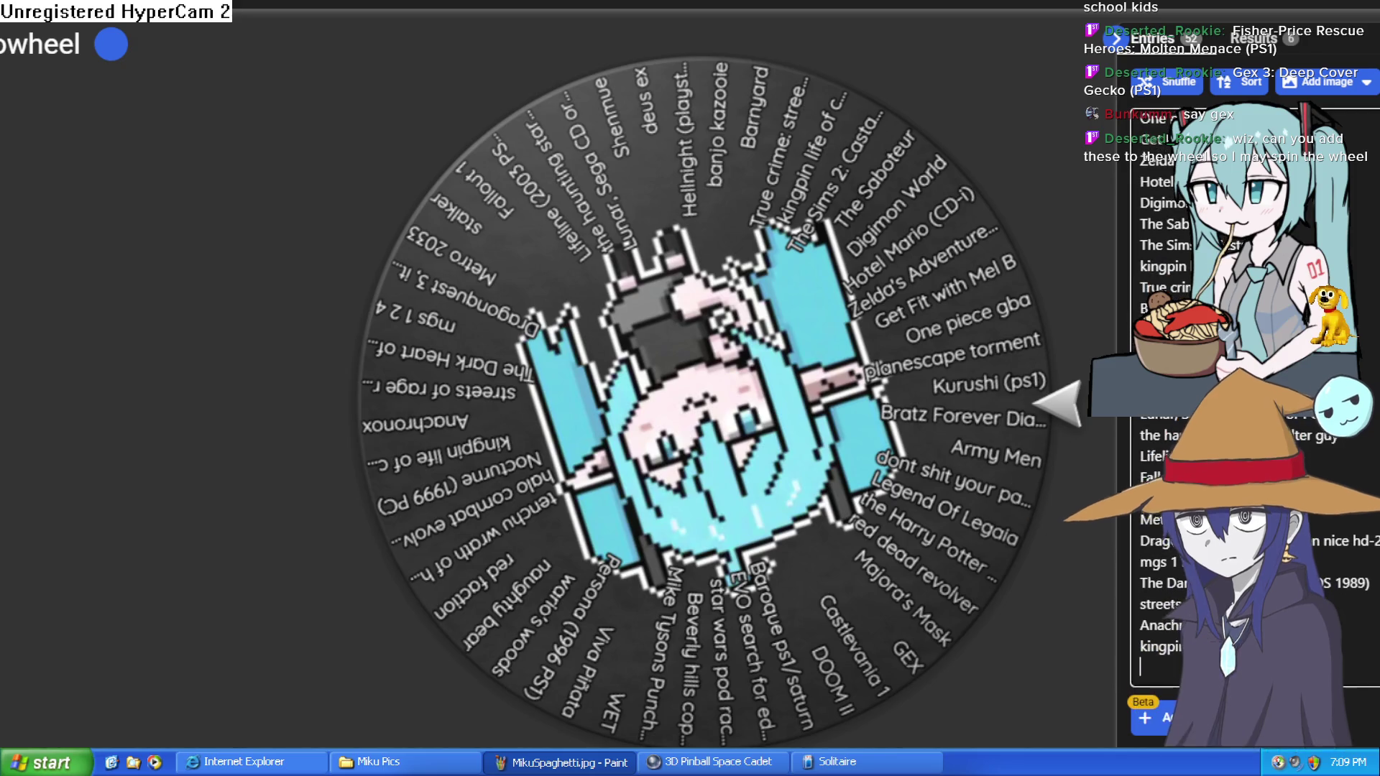
Paste Gex 3: Deep Cover Gecko and Fisher-Price Rescue Heroes as new wheel entries
key("ctrl+v")
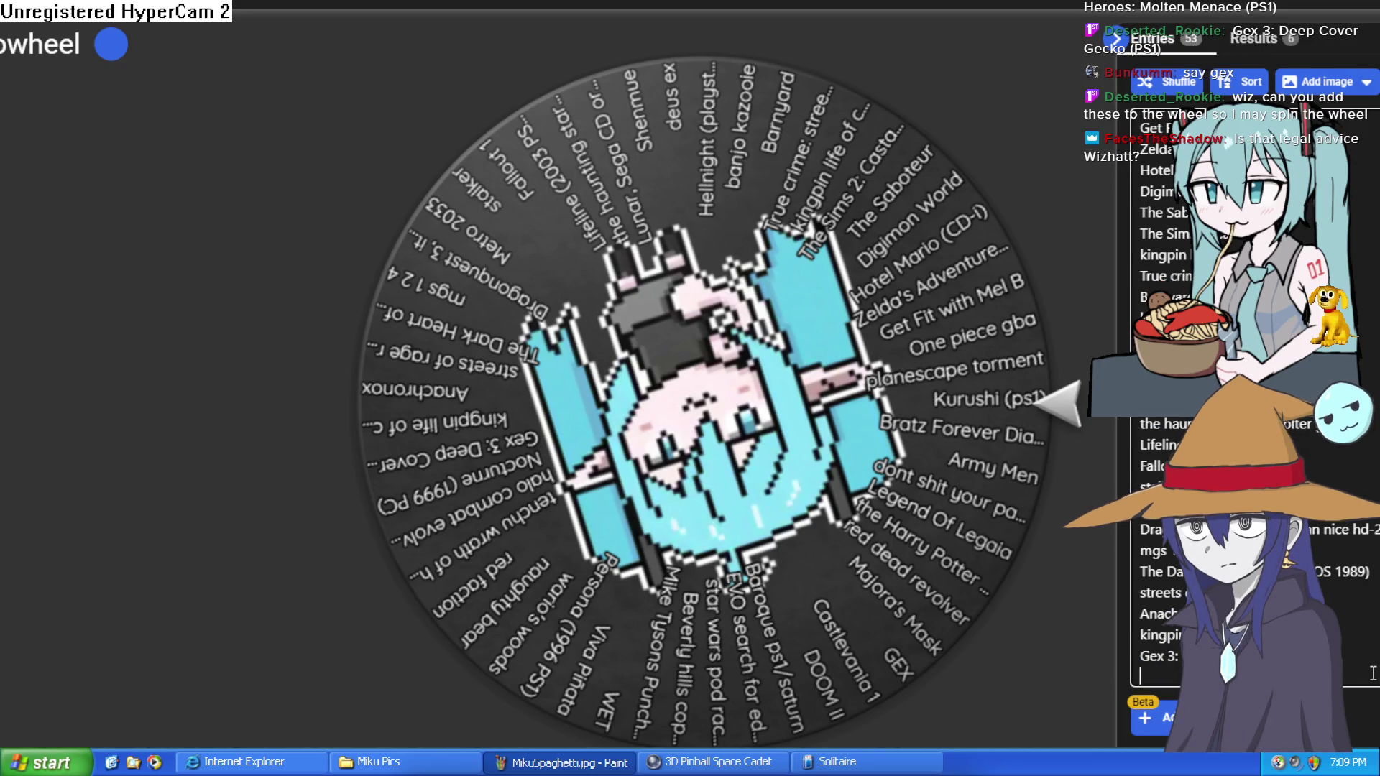
key("ctrl+v")
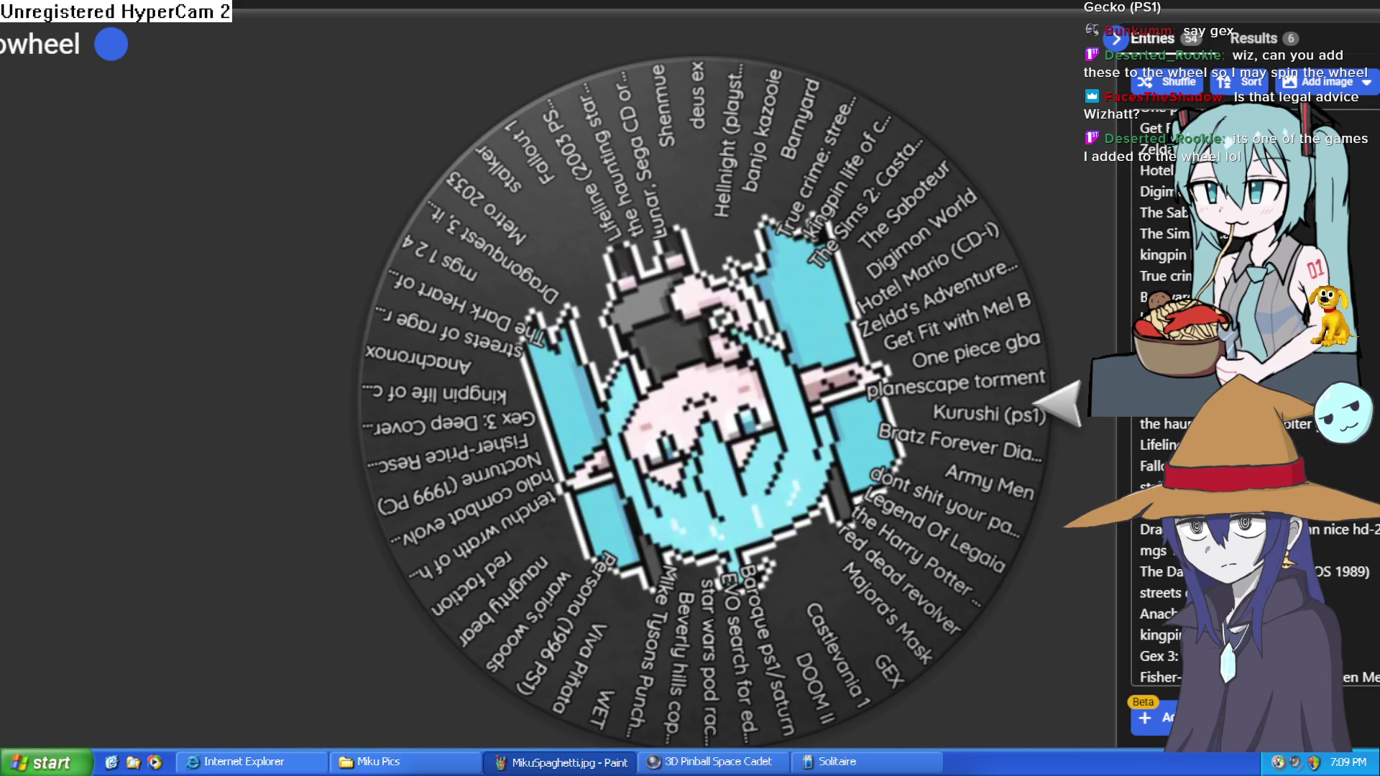
Append two Disney games, Detective Barbie, Bratz: The Movie and Miku in the style of Bratz
left_click(1158, 677)
key("Return")
key("ctrl+v")
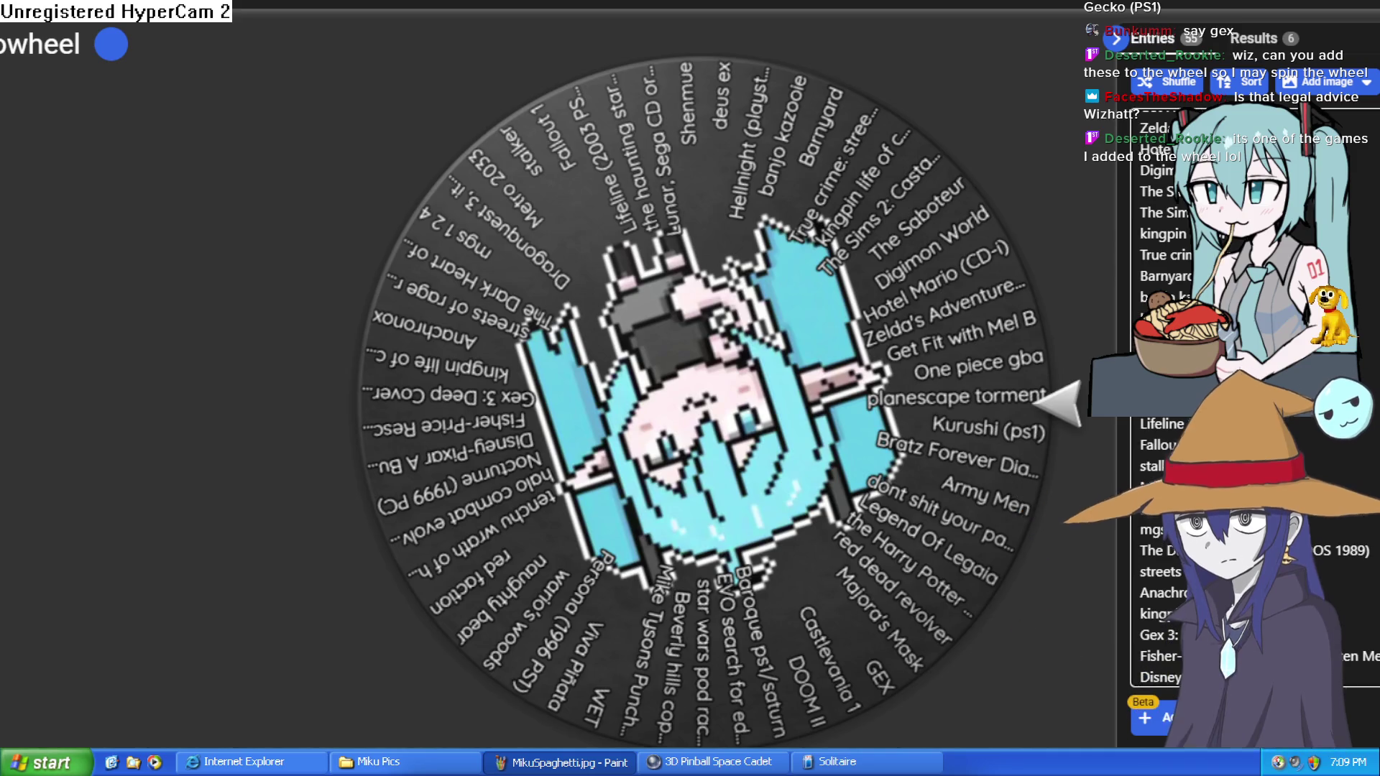
scroll(1355, 663, "down", 1)
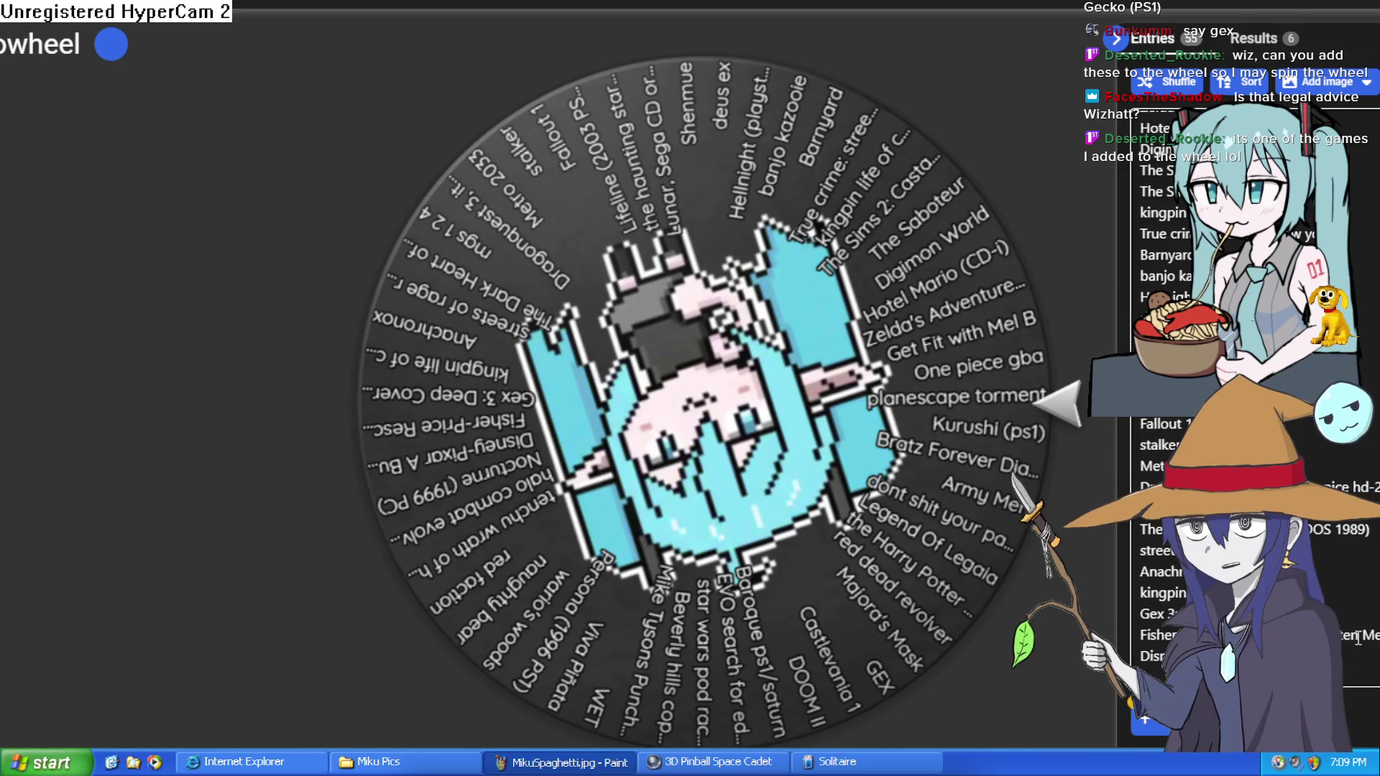
key("ctrl+v")
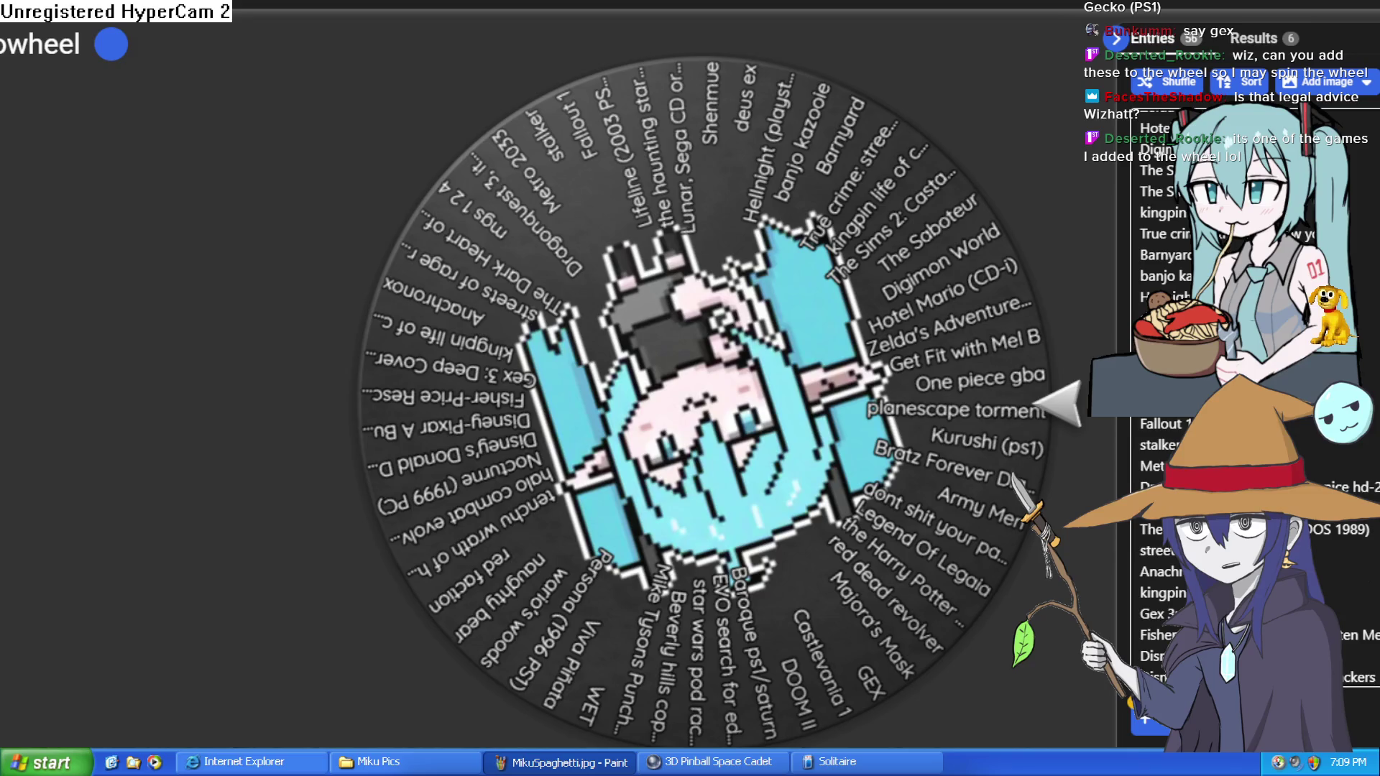
scroll(1356, 663, "down", 1)
key("ctrl+v")
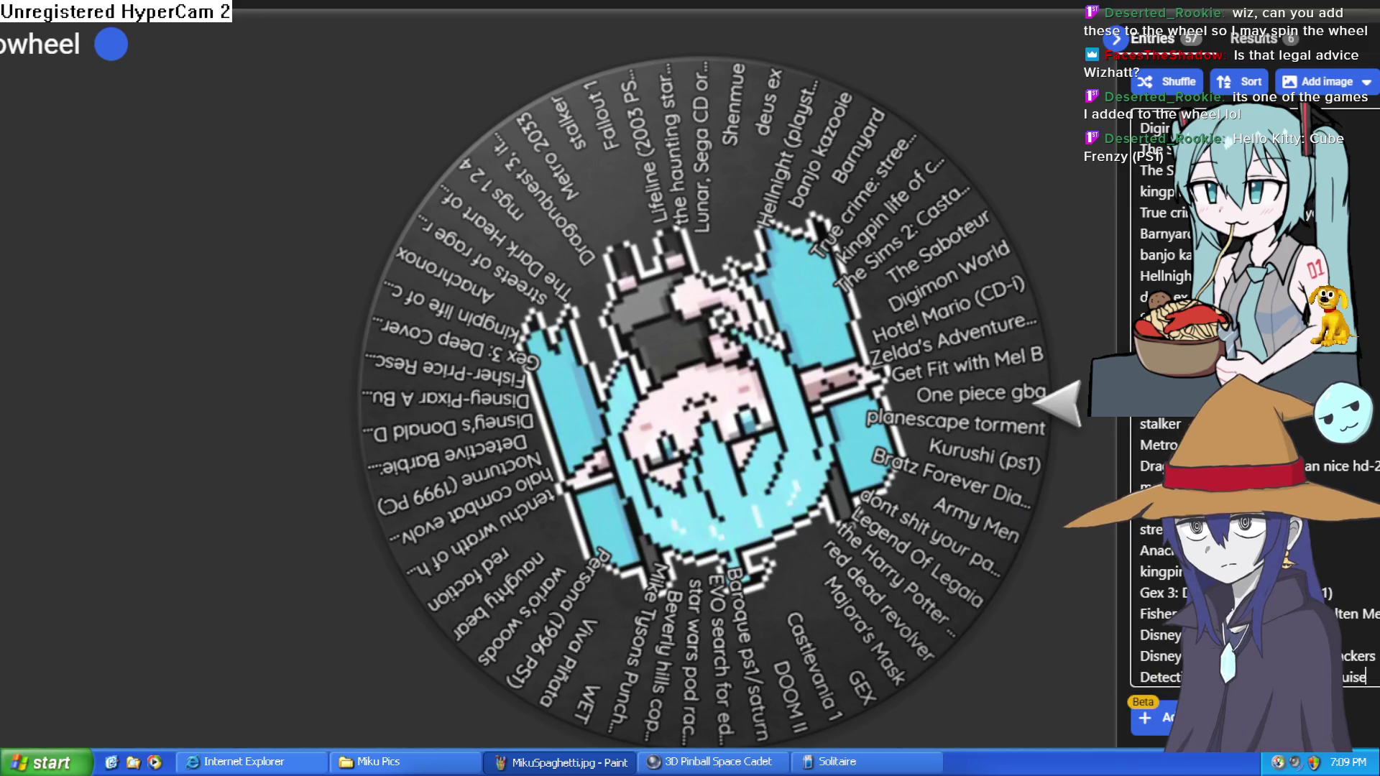
type("Bratz: The Movie")
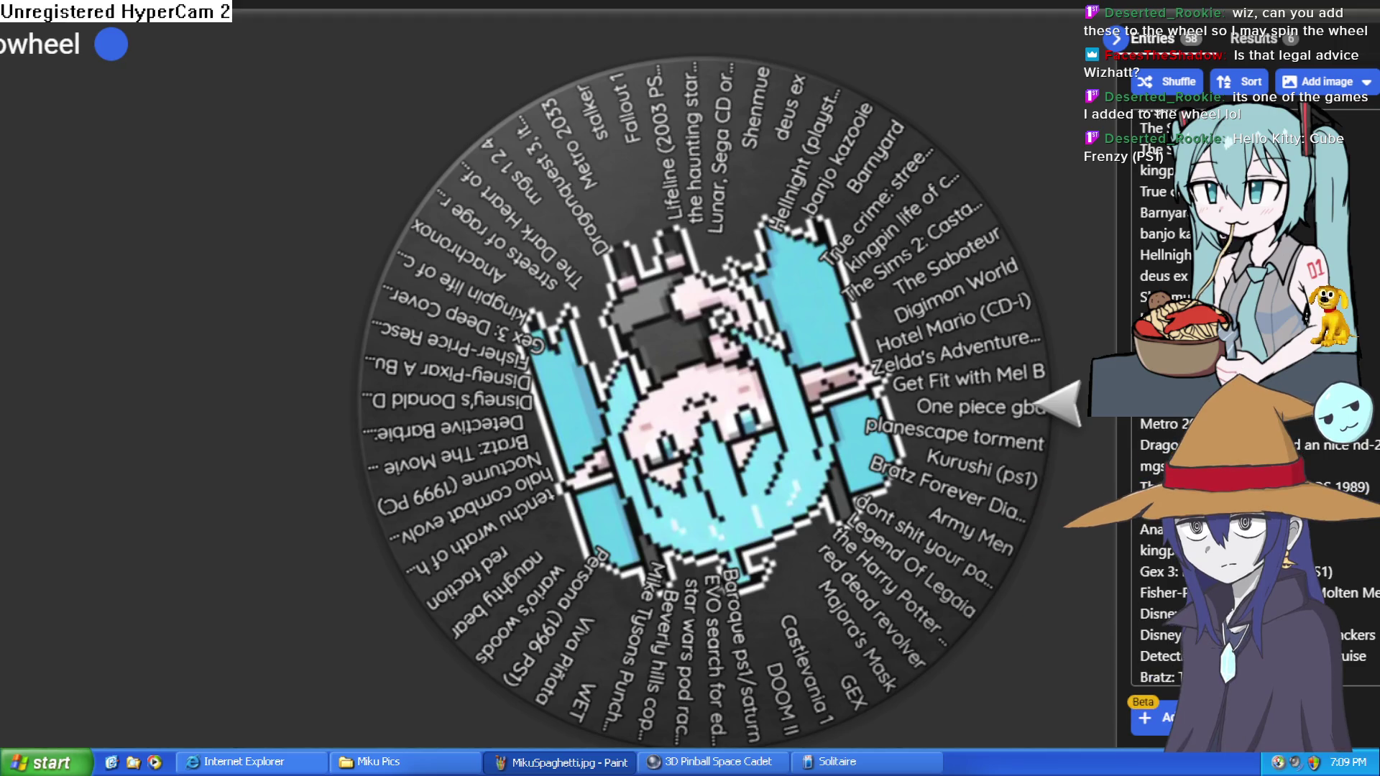
key("ctrl+v")
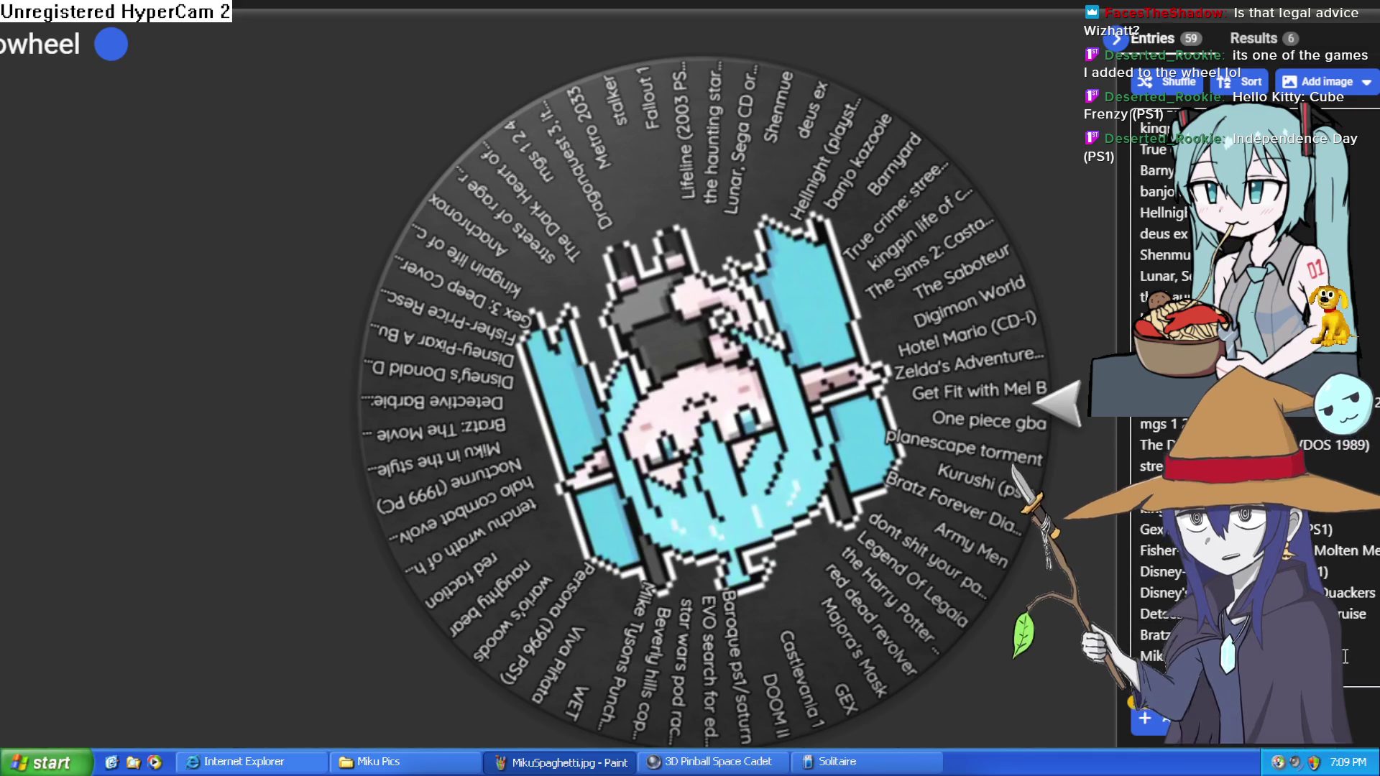
Add a Bratz dress-up game and Bratz Pongz to the entries
key("ctrl+v")
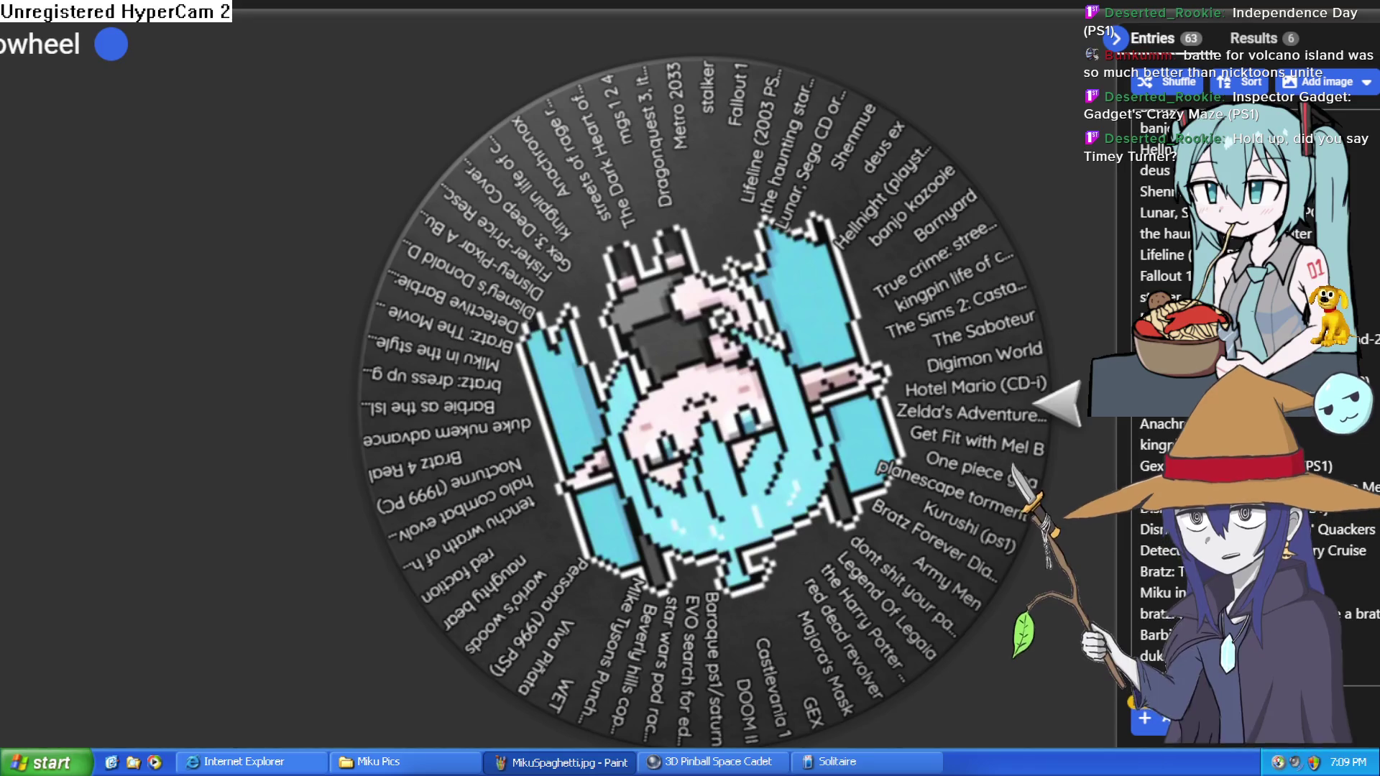
scroll(1164, 396, "down", 1)
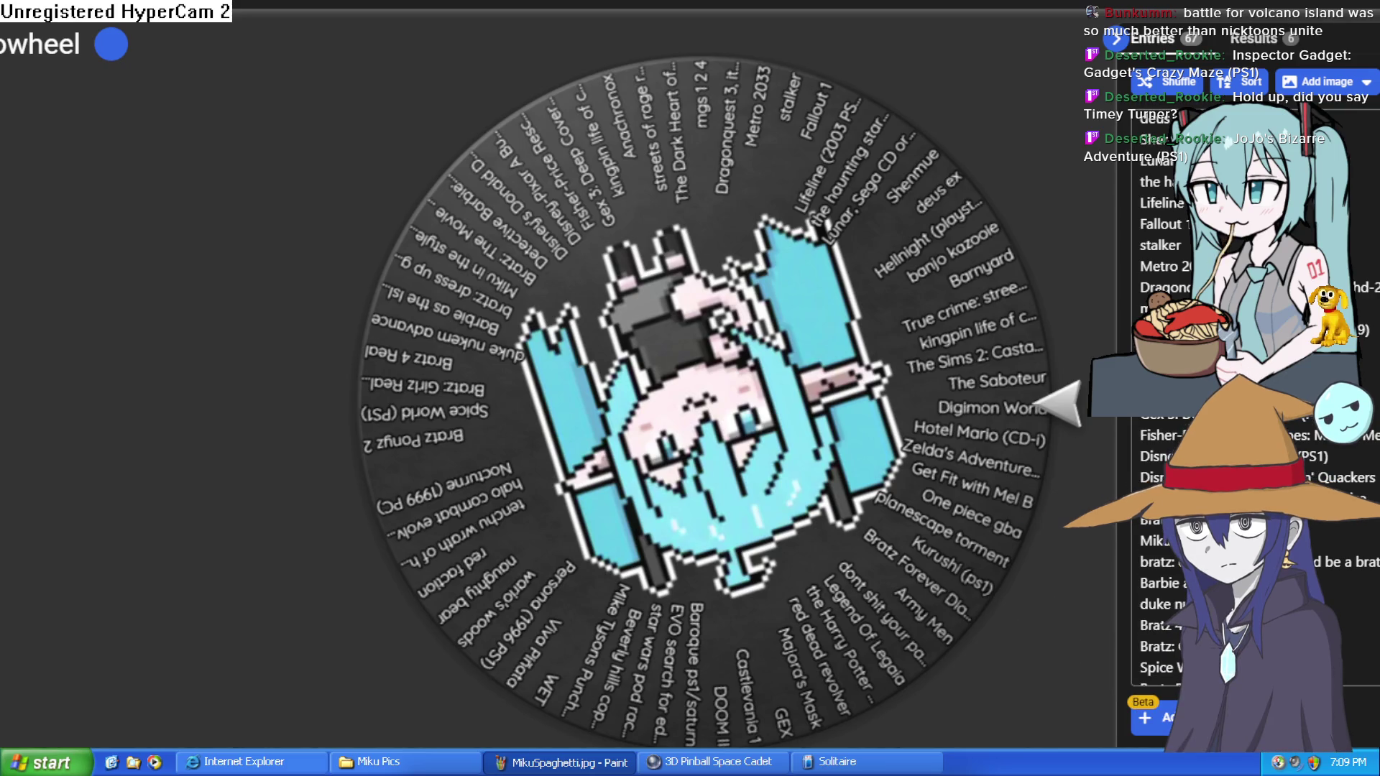
scroll(1251, 403, "down", 1)
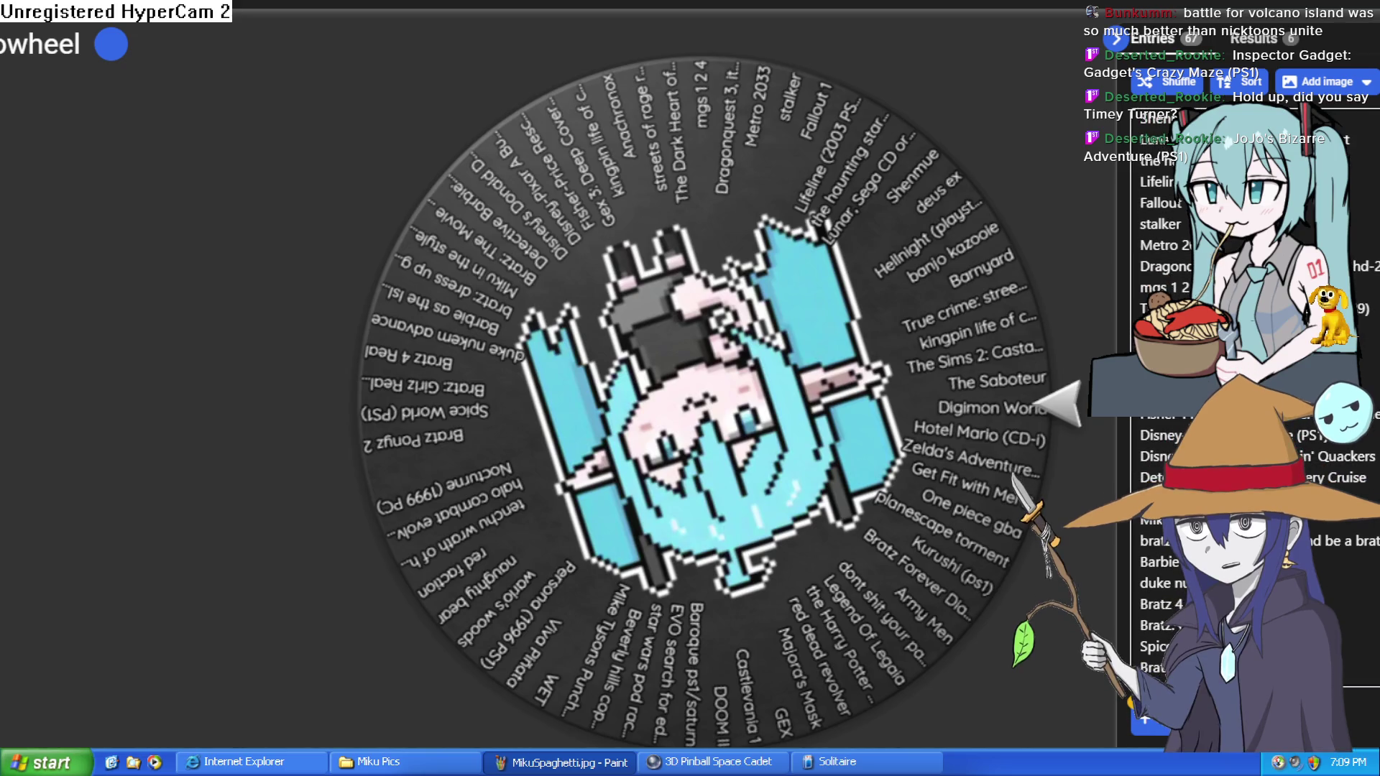
scroll(1251, 403, "down", 1)
type("Bratz Pongz")
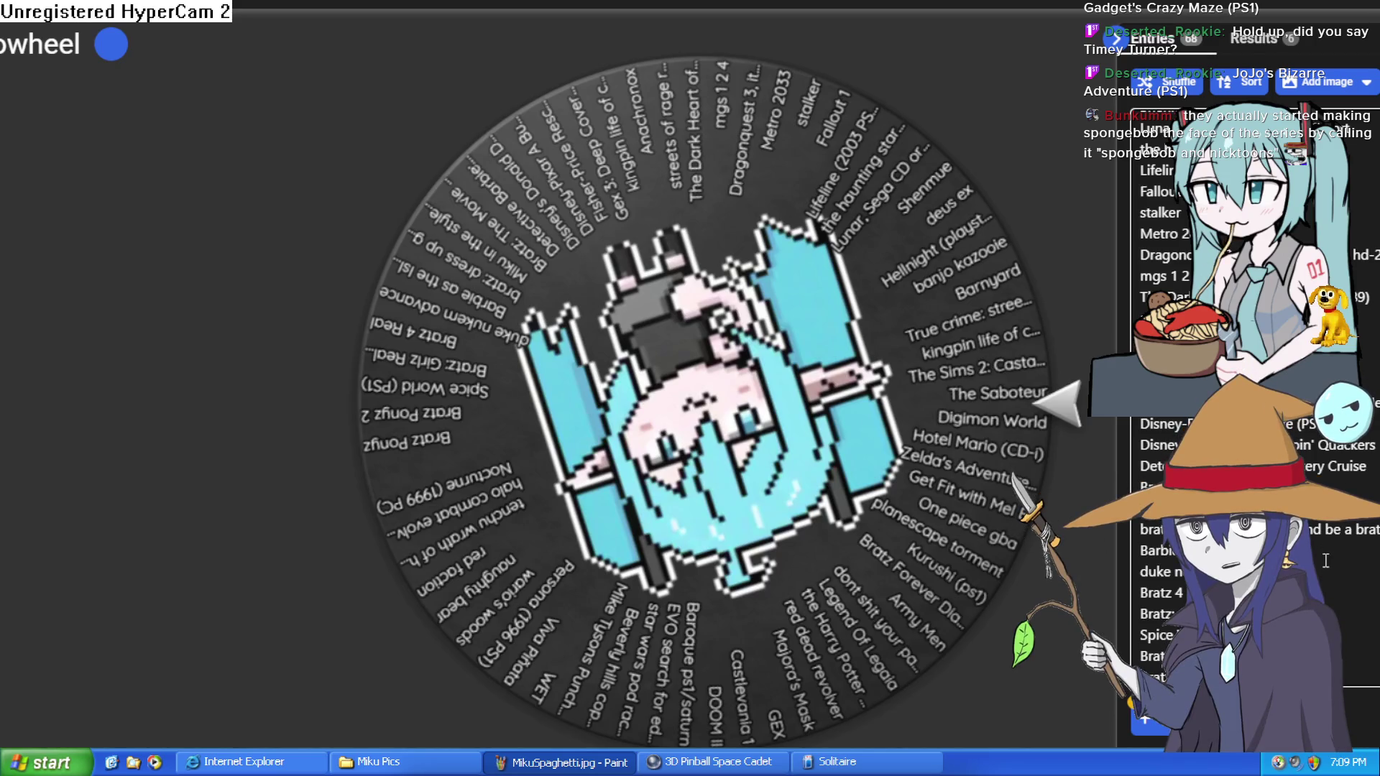
scroll(1328, 566, "down", 1)
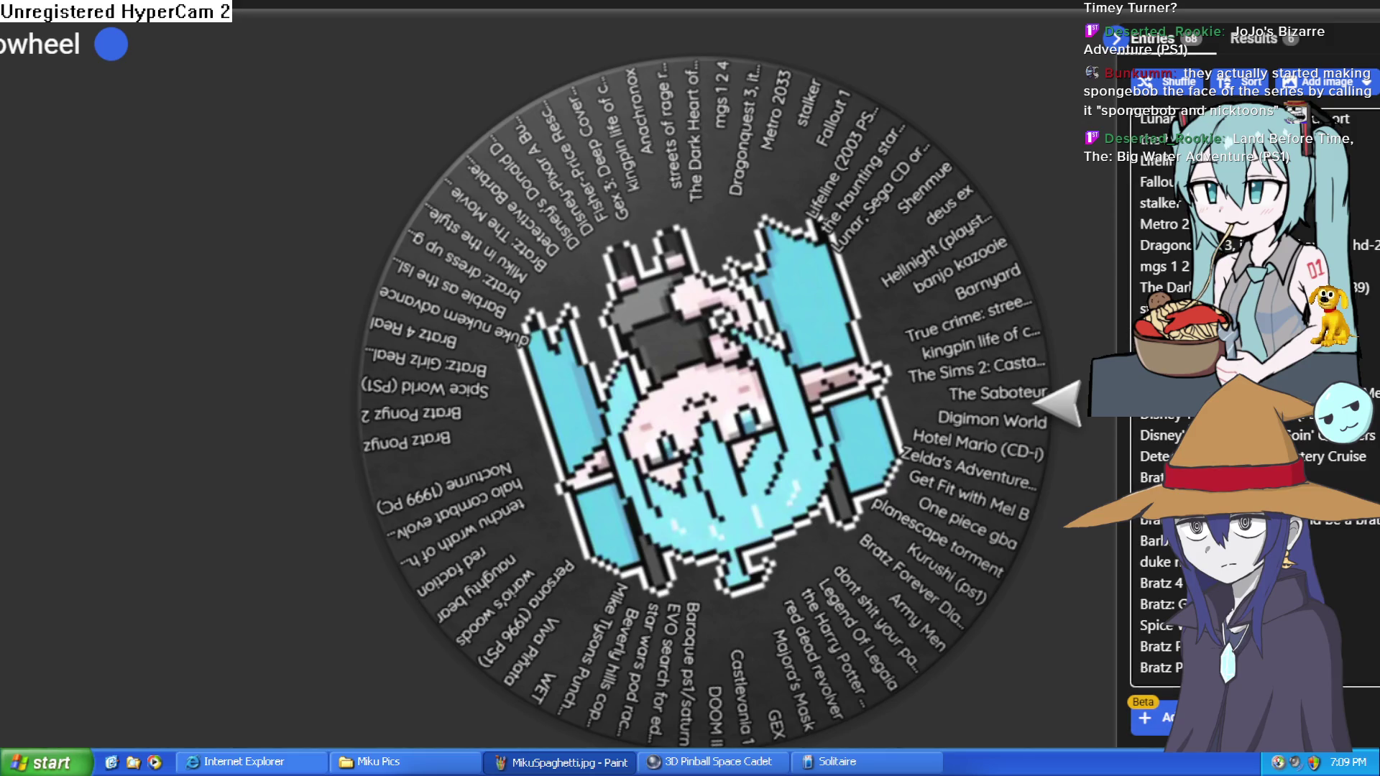
Add two Land Before Time games and an Inspector Gadget game
key("ctrl+v")
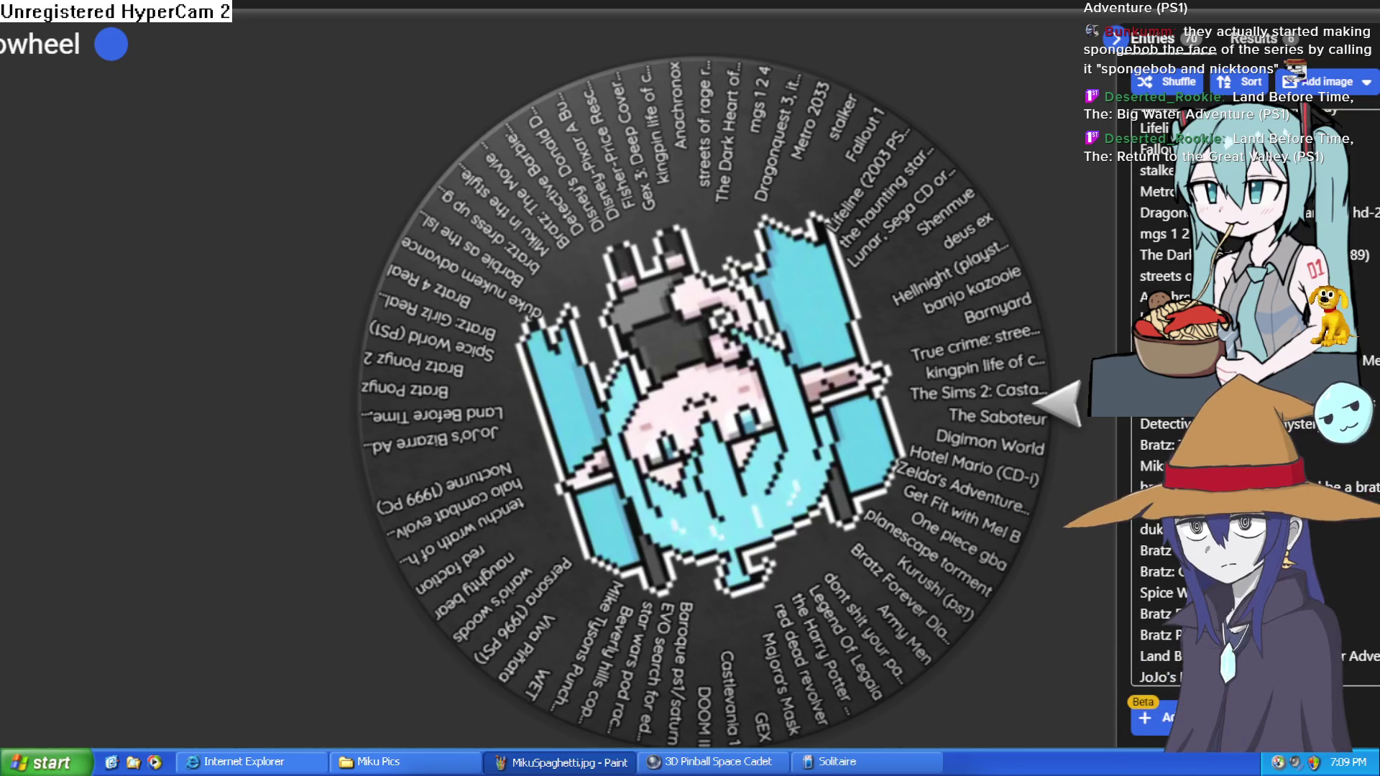
scroll(1345, 671, "down", 1)
key("ctrl+v")
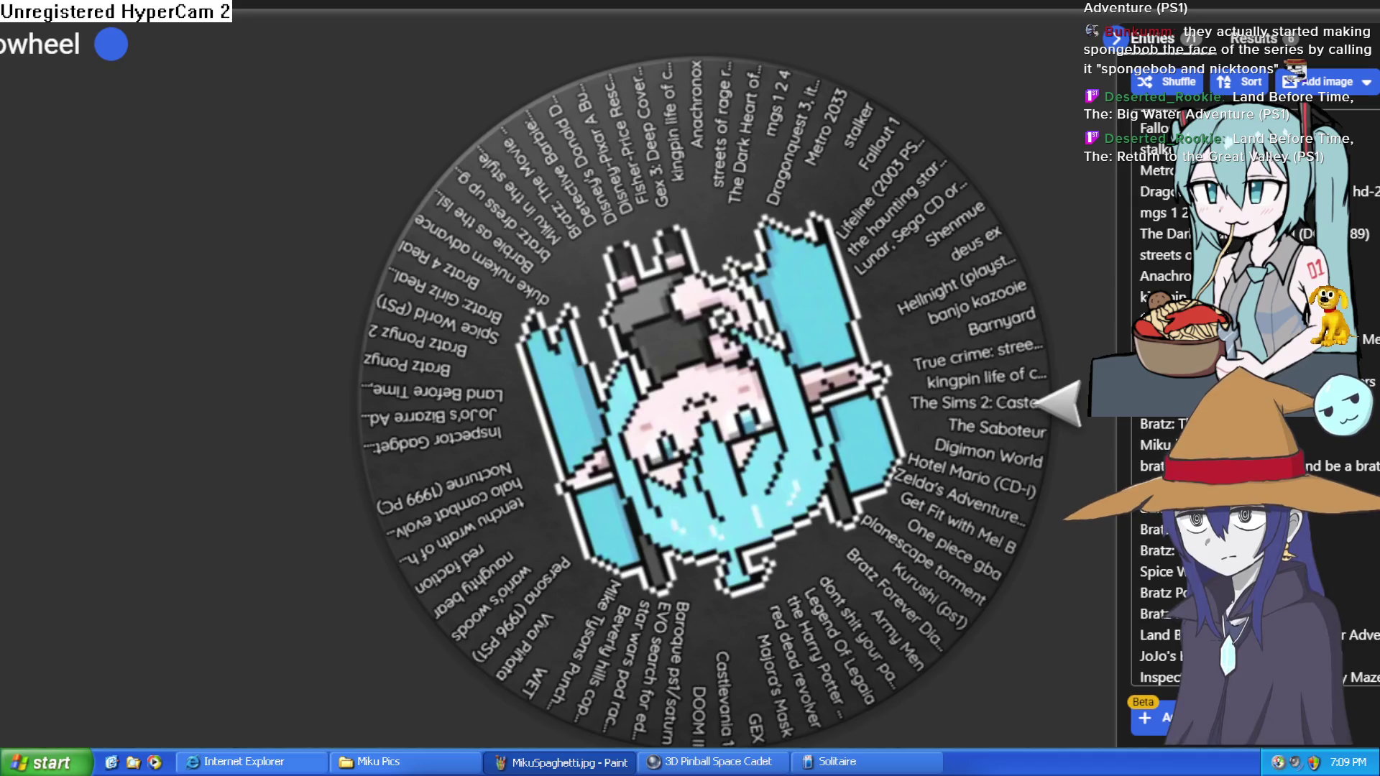
scroll(1186, 431, "down", 1)
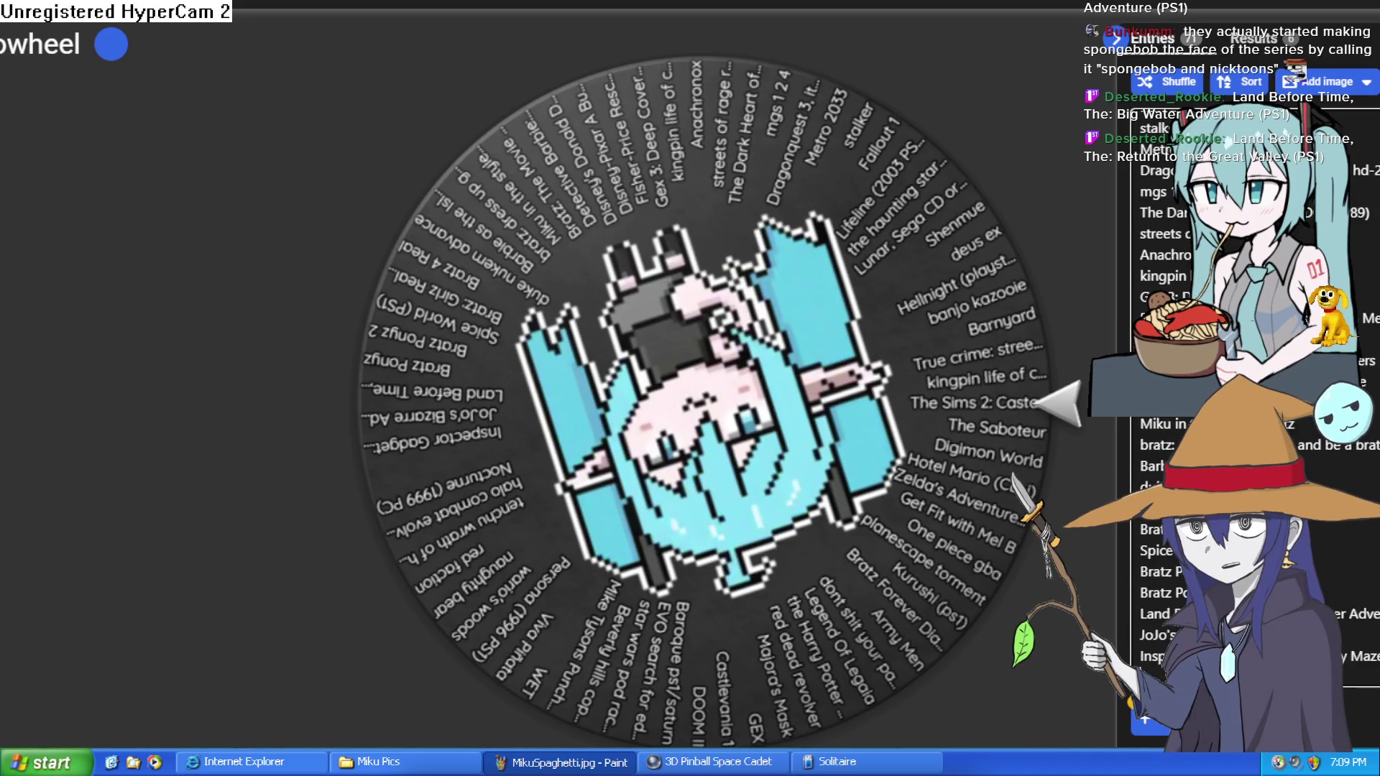
key("ctrl+v")
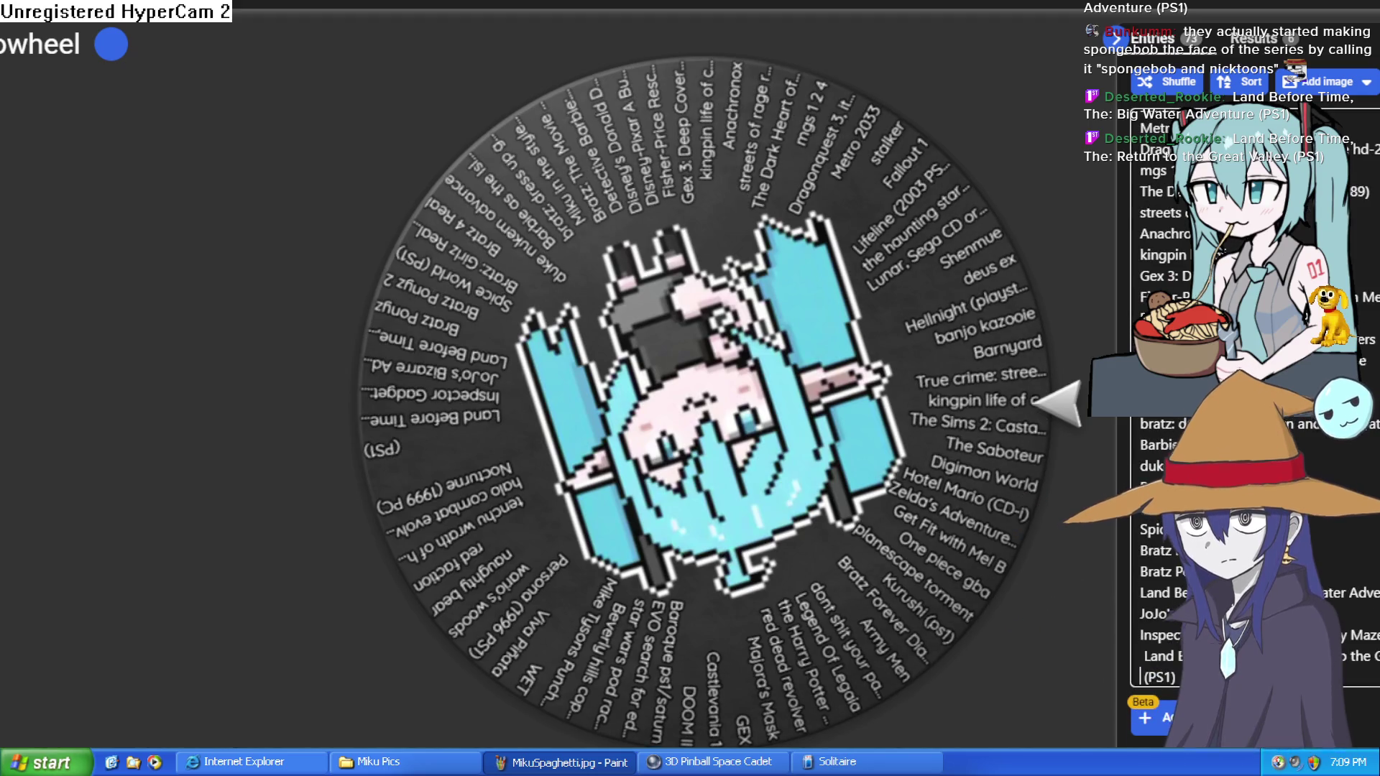
Rejoin the stray (PS1) to its title, then add another Land Before Time and a Hello Kitty cube game
left_click(1346, 669)
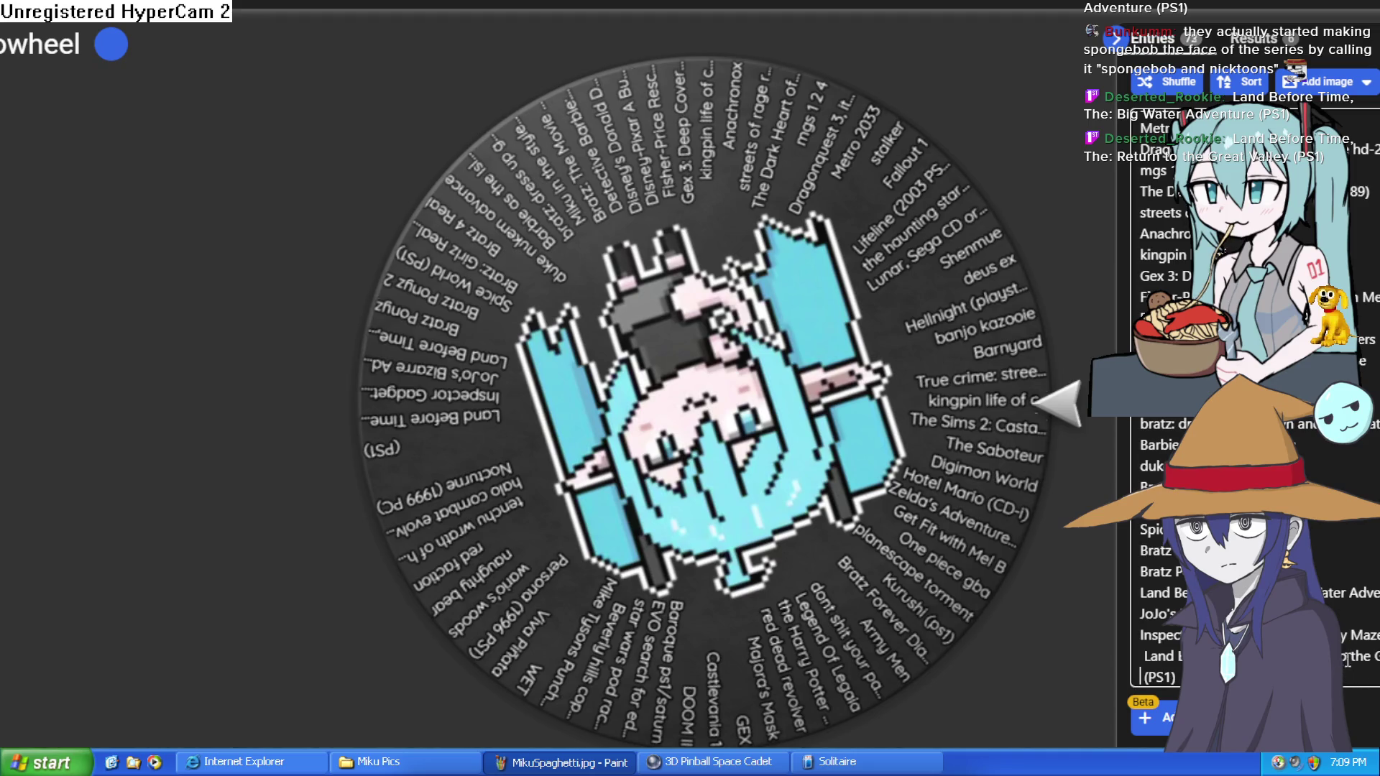
key("Delete")
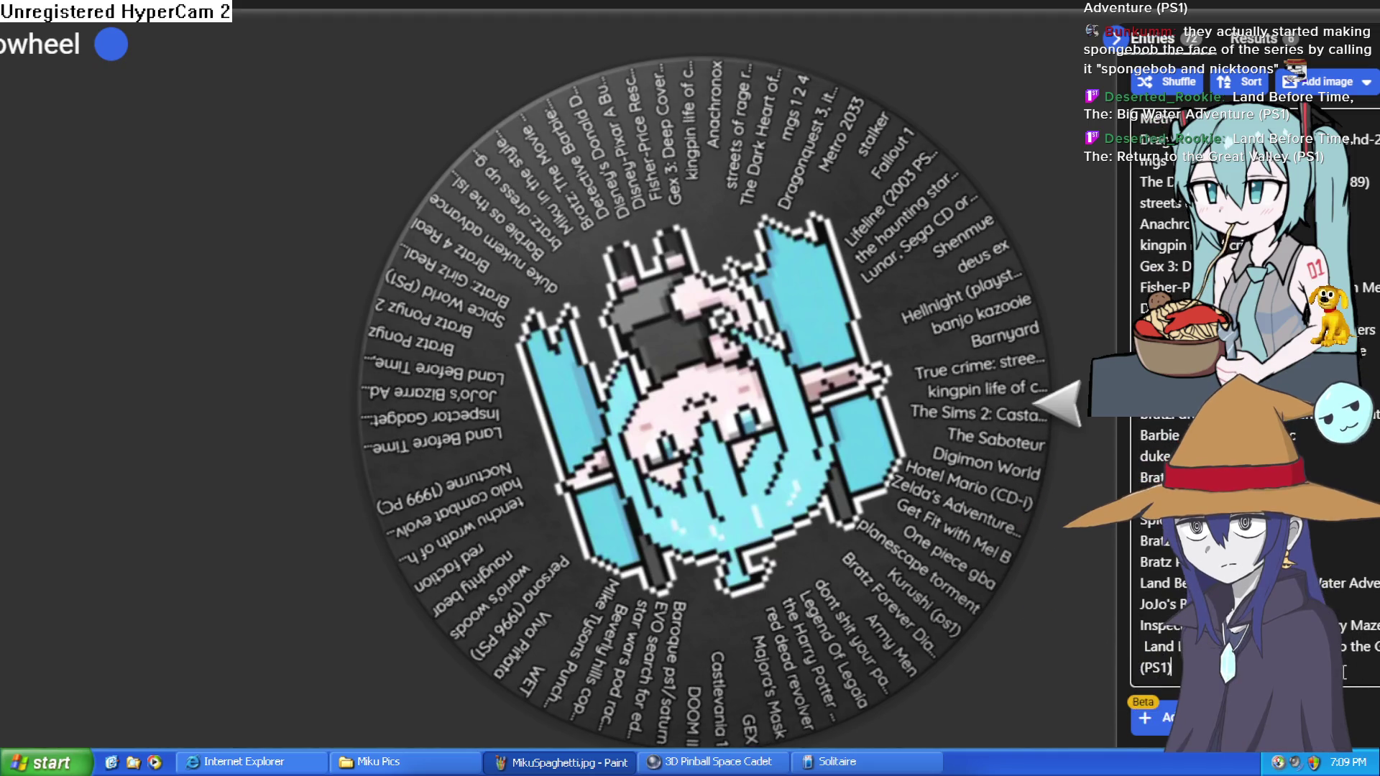
key("ctrl+v")
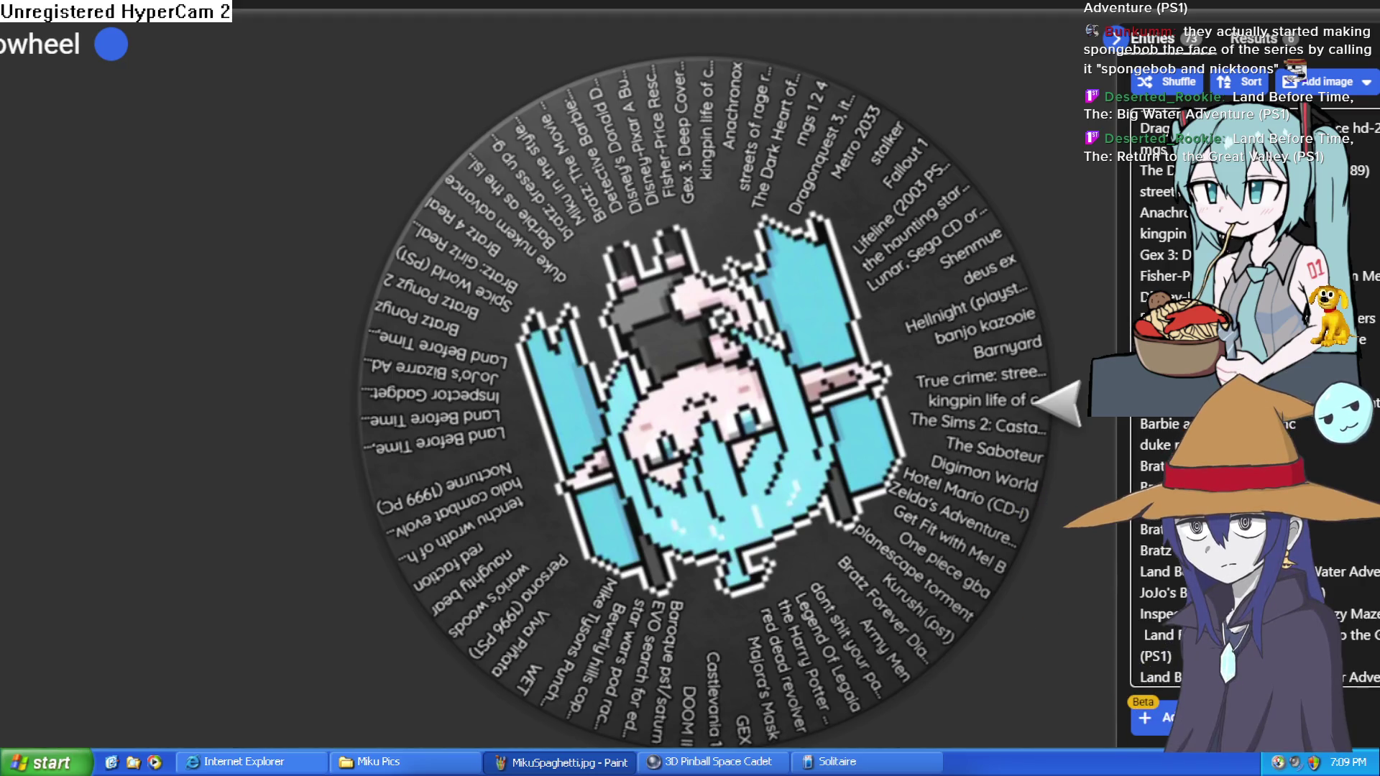
scroll(575, 374, "down", 5)
scroll(690, 374, "up", 5)
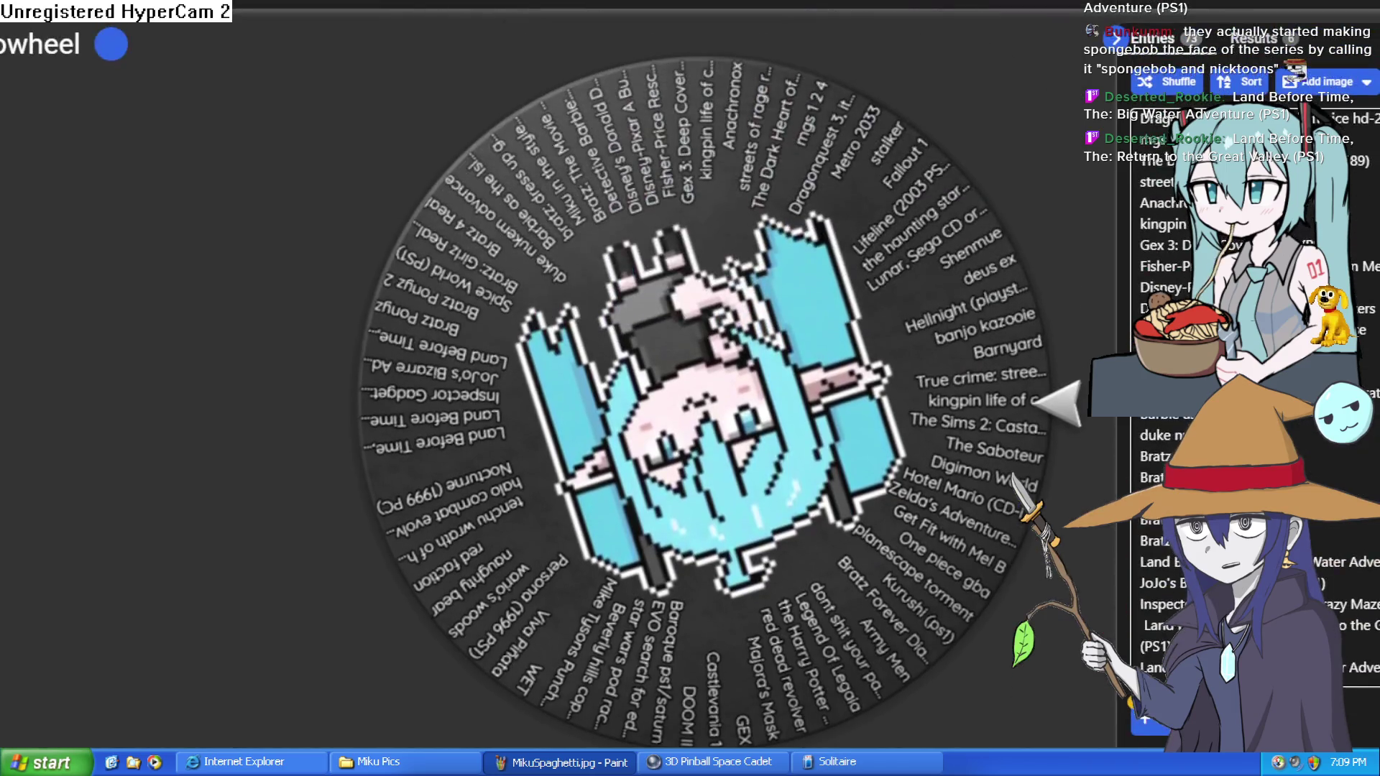
key("ctrl+v")
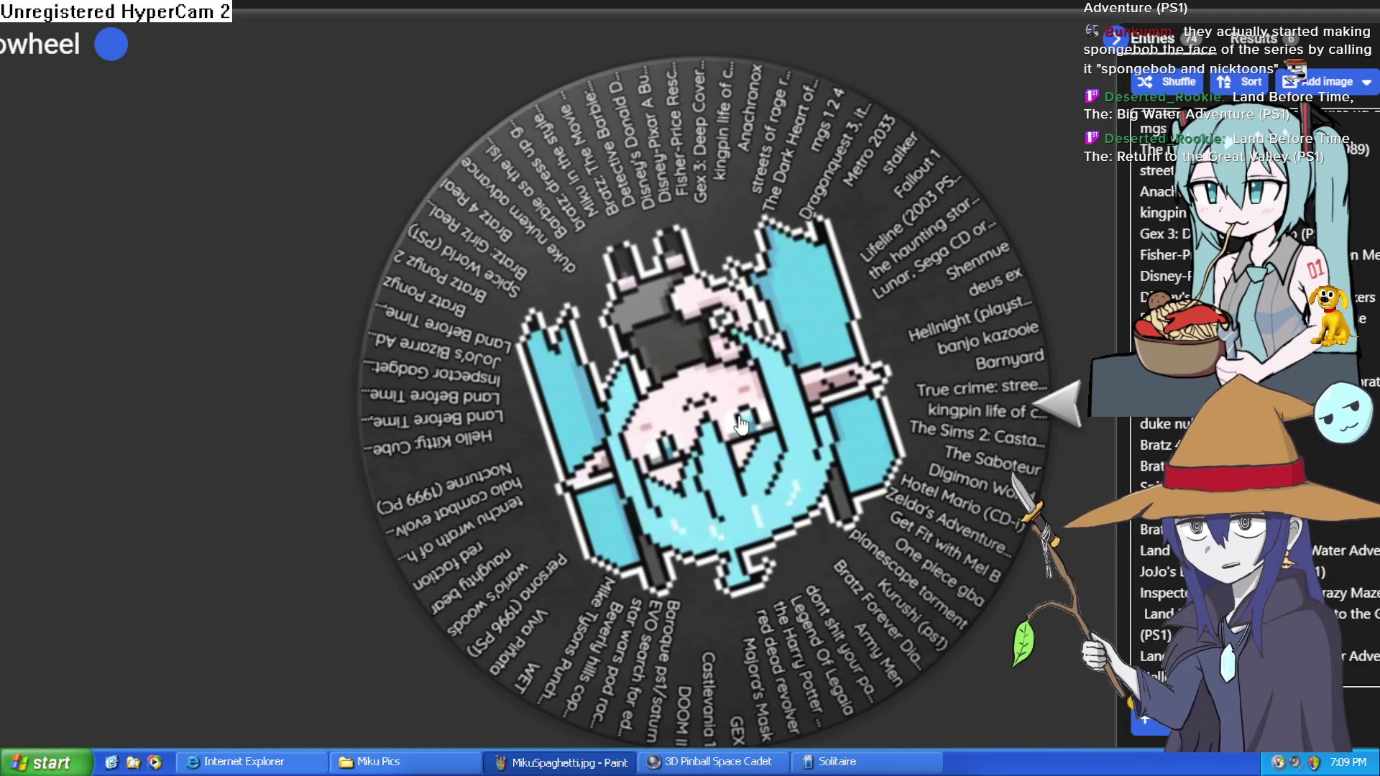
scroll(741, 425, "down", 2)
Scroll up to bring the wheel back into view for spinning
scroll(741, 428, "up", 2)
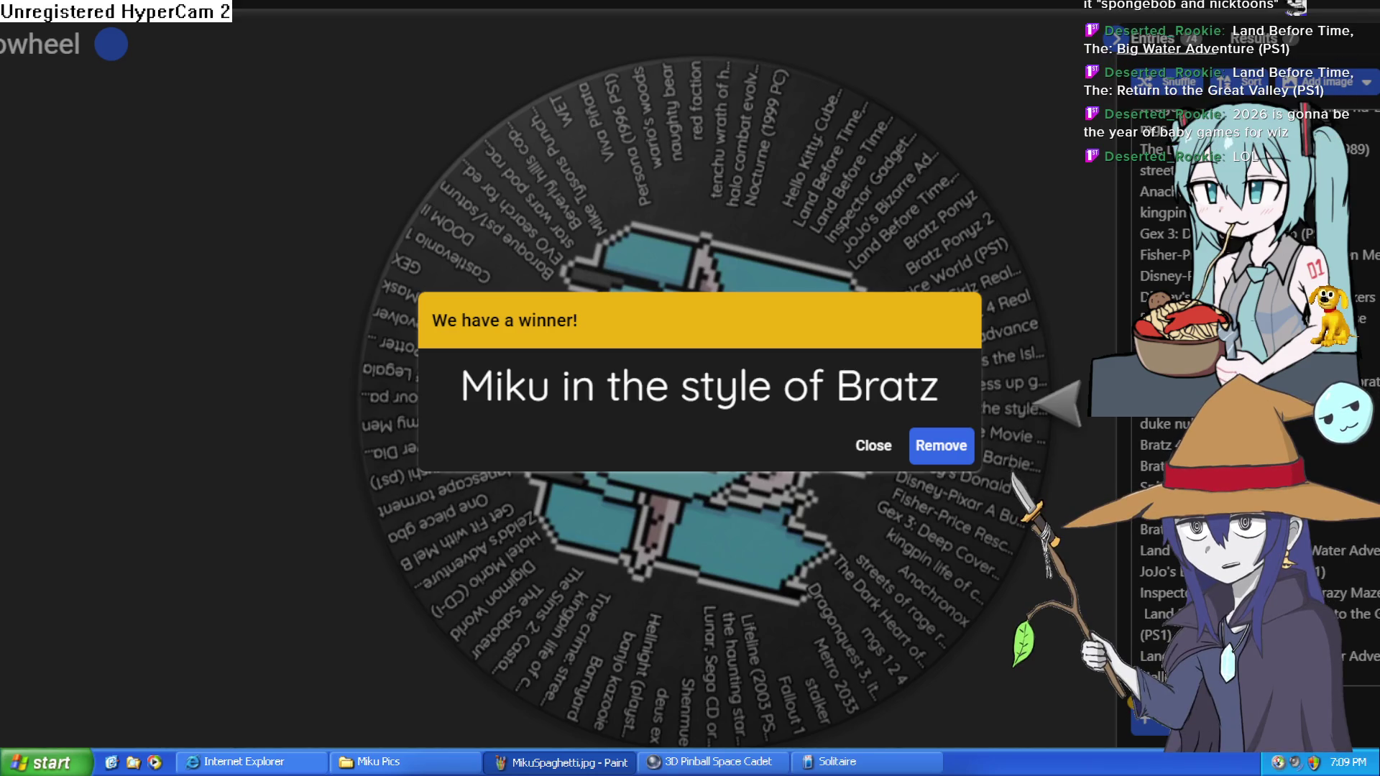
Switch from the Wheel of Names result to the blank Illustration143 canvas in Clip Studio Paint
key("alt+Tab")
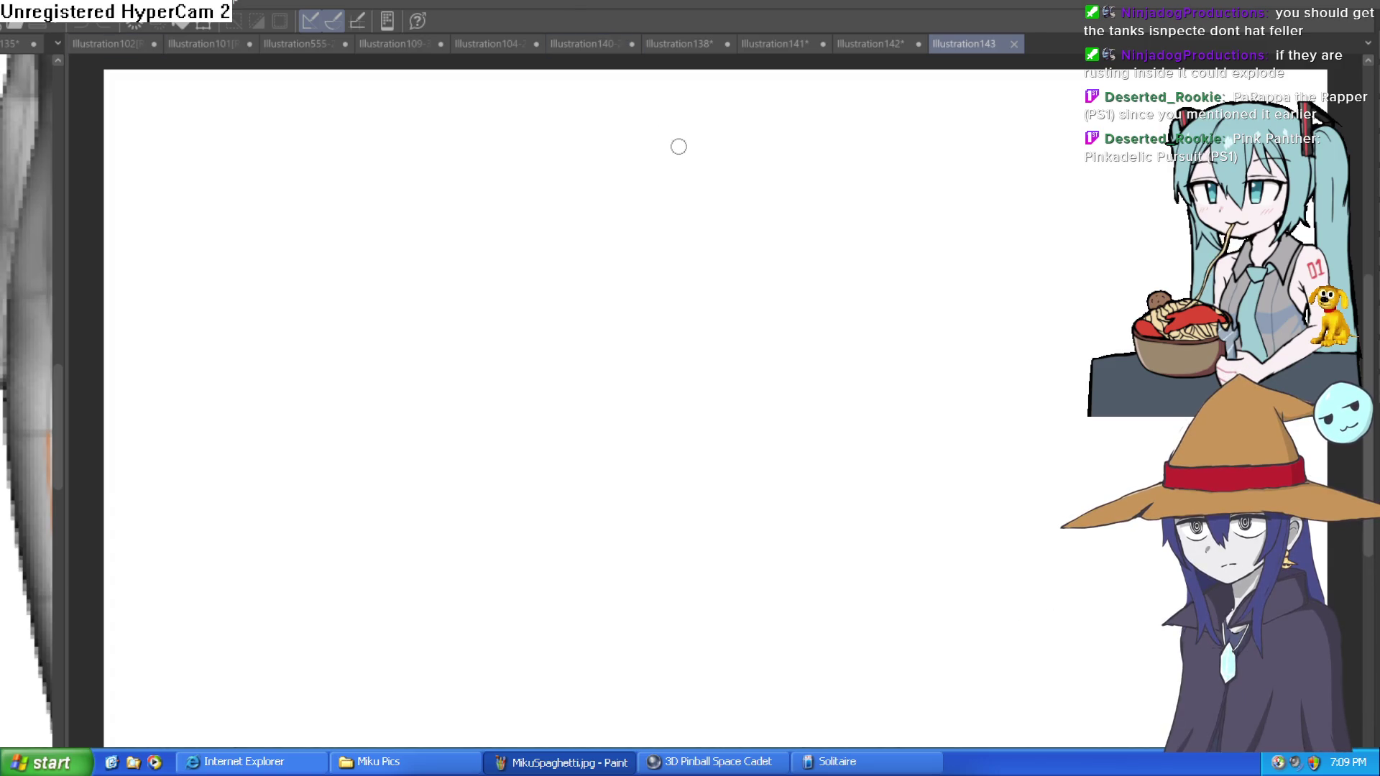
Sketch a freehand head circle with a vertical center line and a horizontal guide, redoing botched strokes
left_click_drag(504, 288, 613, 437)
key("ctrl+z")
mouse_move(653, 172)
left_mouse_down()
mouse_move(563, 292)
mouse_move(740, 256)
mouse_move(632, 174)
mouse_move(656, 163)
mouse_move(607, 326)
mouse_move(755, 206)
mouse_move(721, 169)
mouse_move(681, 209)
mouse_move(672, 345)
left_mouse_up()
key("ctrl+z")
left_click_drag(783, 293, 740, 271)
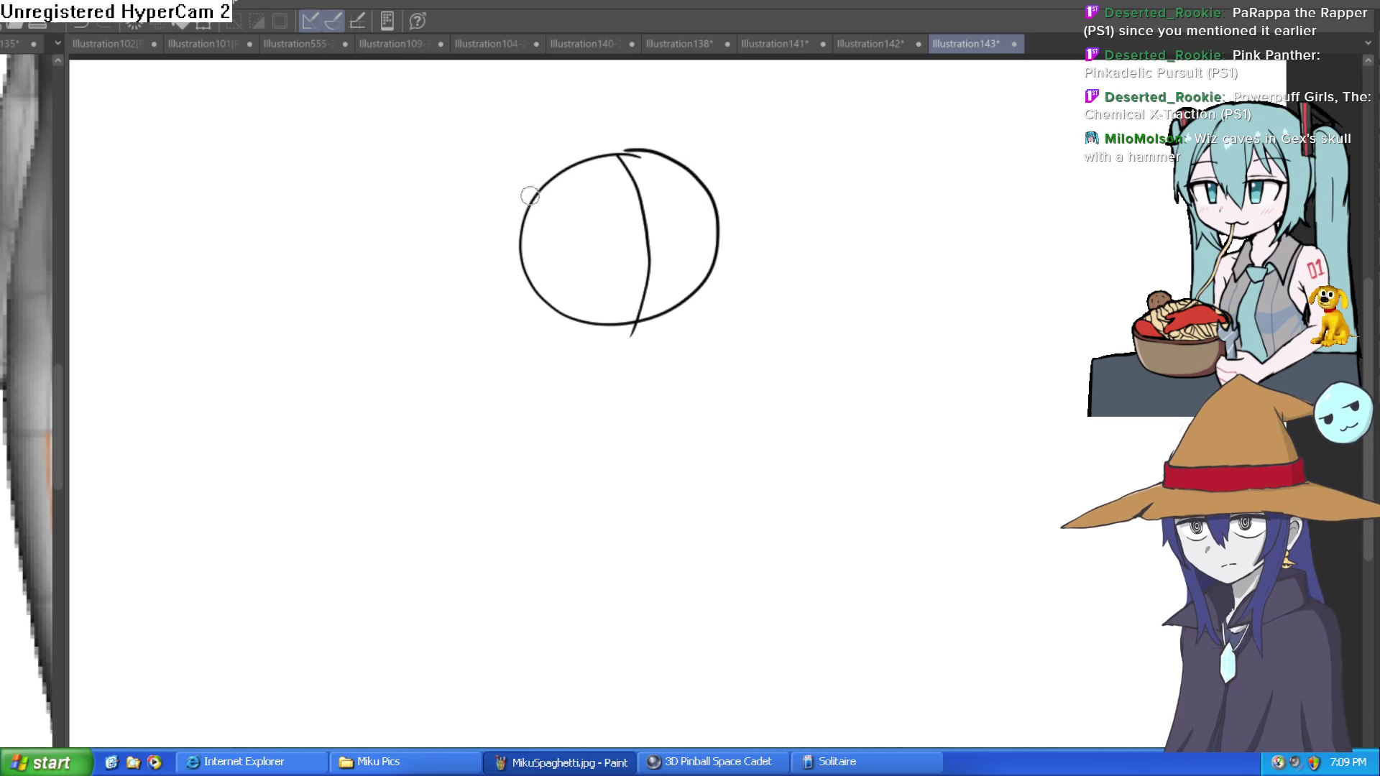
left_click_drag(521, 242, 711, 227)
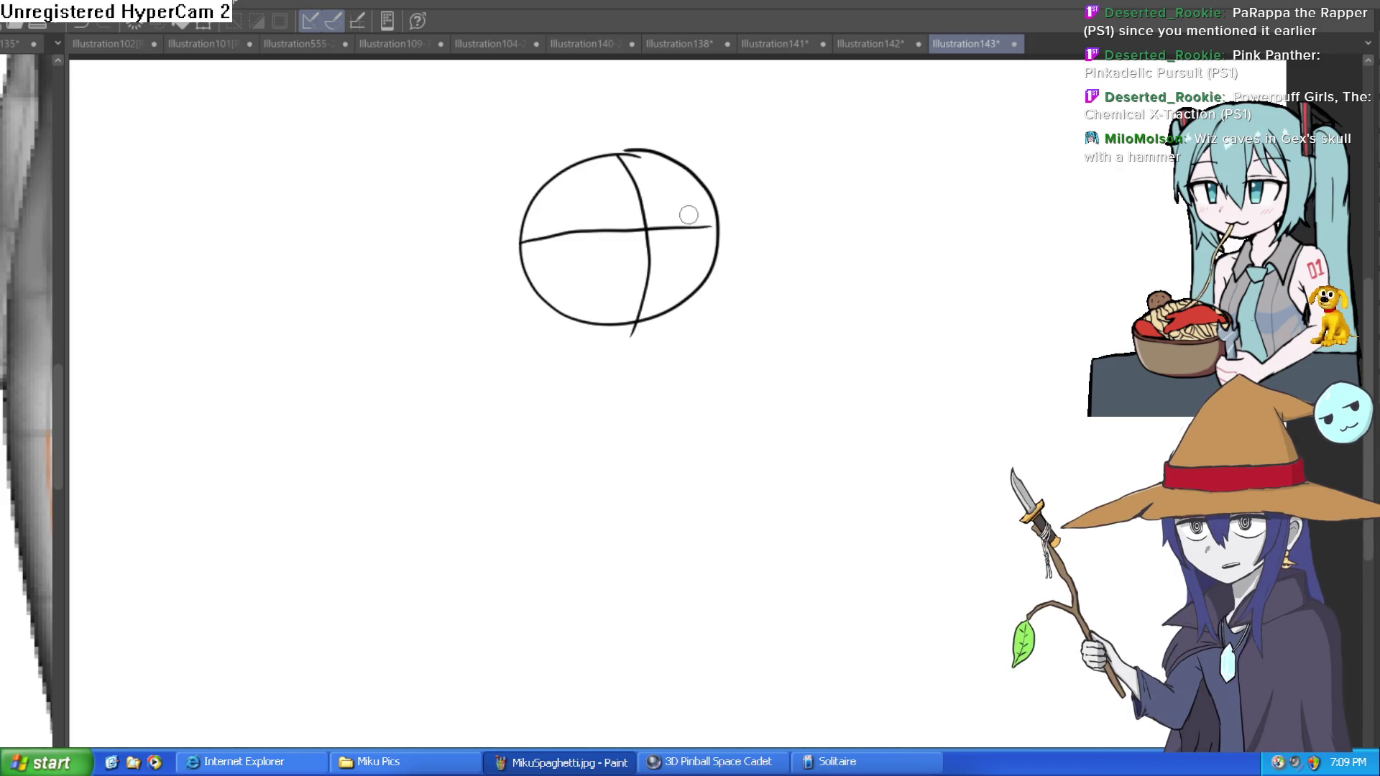
left_click_drag(691, 217, 683, 196)
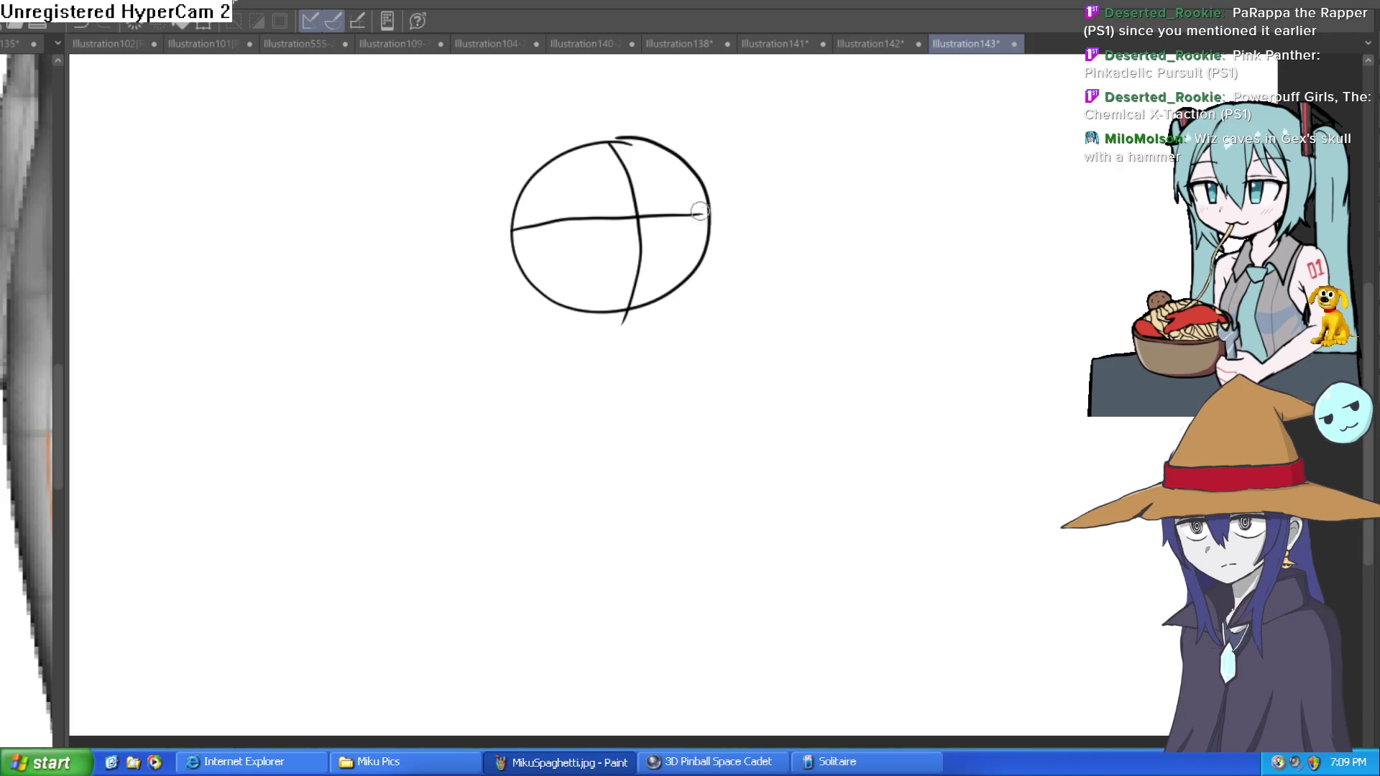
left_click_drag(513, 232, 708, 213)
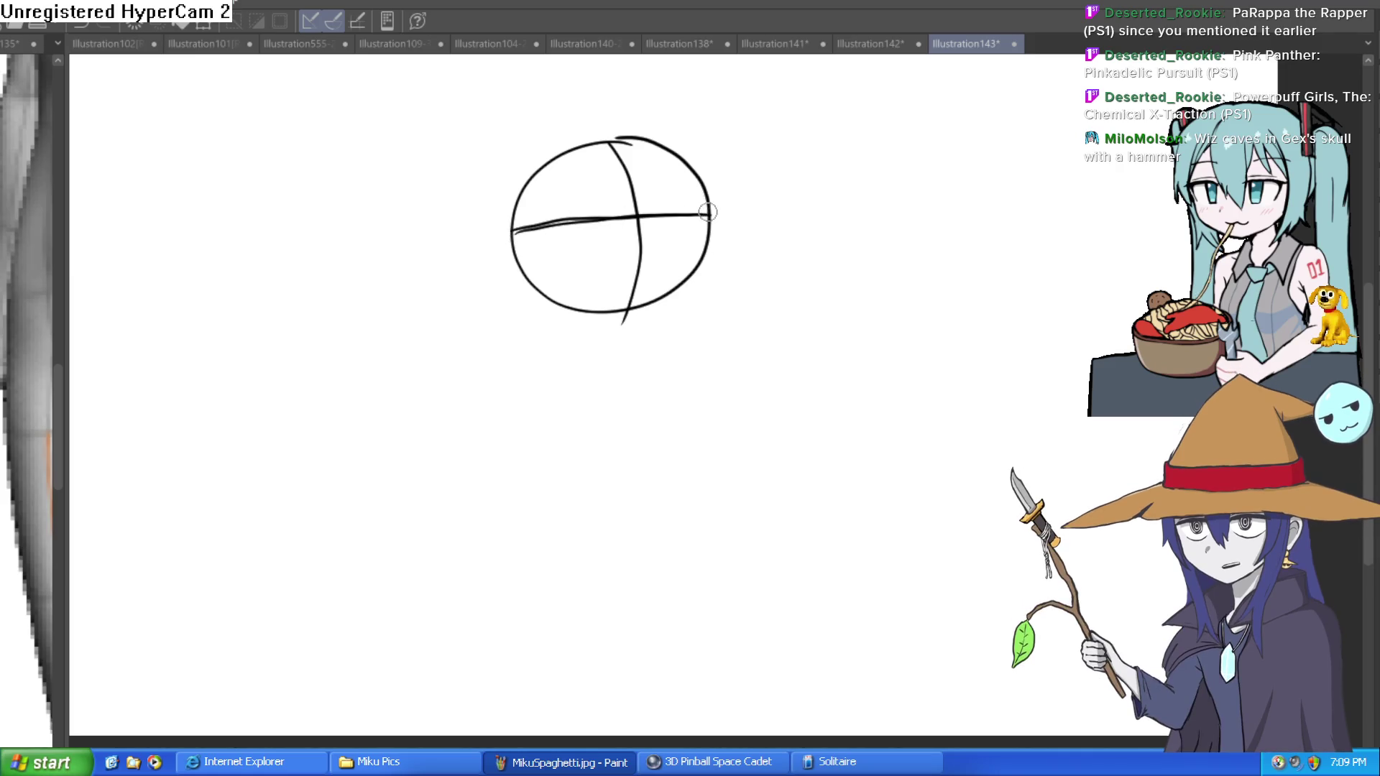
Add an ear on the head's left, neck lines below the jaw, and a shoulder
scroll(718, 205, "up", 2)
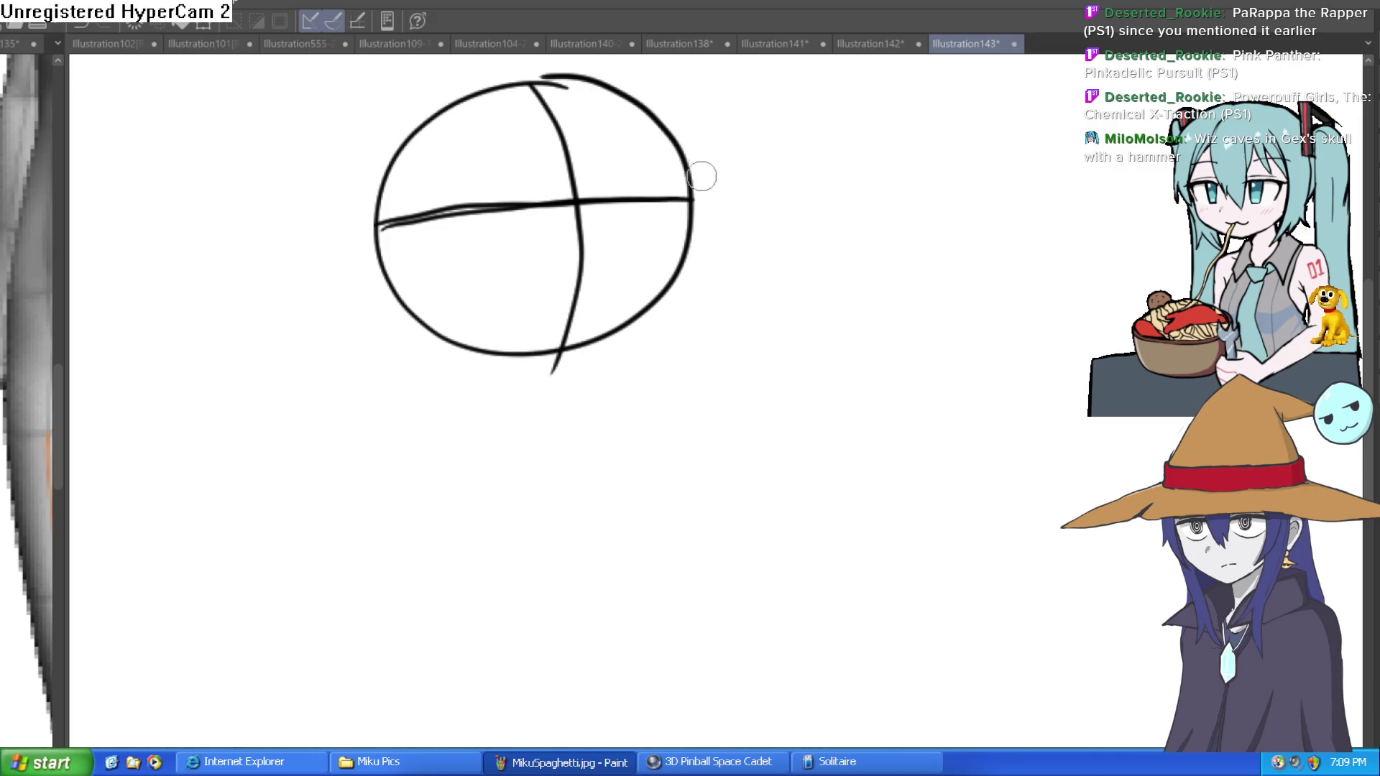
mouse_move(673, 140)
left_mouse_down()
mouse_move(687, 308)
mouse_move(611, 397)
mouse_move(486, 397)
mouse_move(391, 296)
left_mouse_up()
key("ctrl+z")
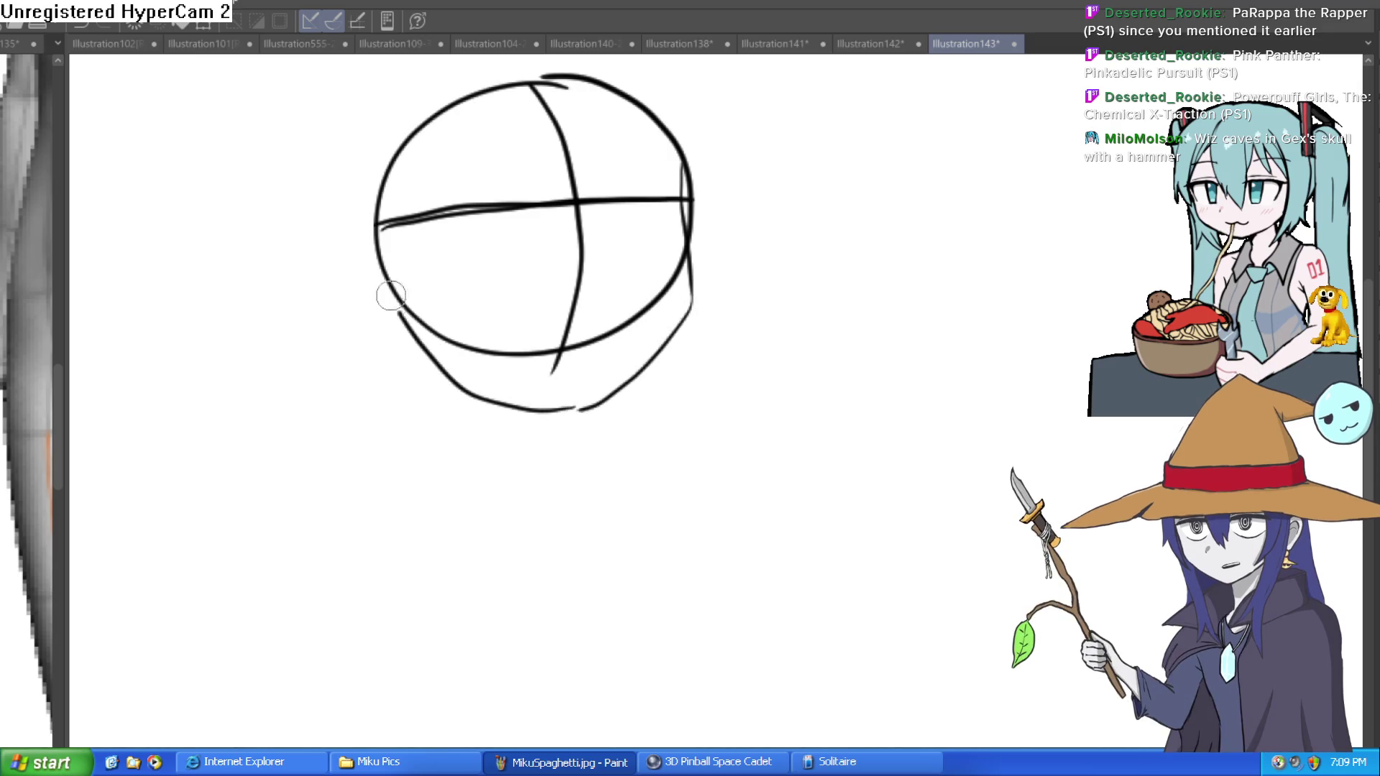
mouse_move(373, 232)
left_mouse_down()
mouse_move(372, 299)
mouse_move(394, 317)
left_mouse_up()
left_click_drag(670, 177, 650, 139)
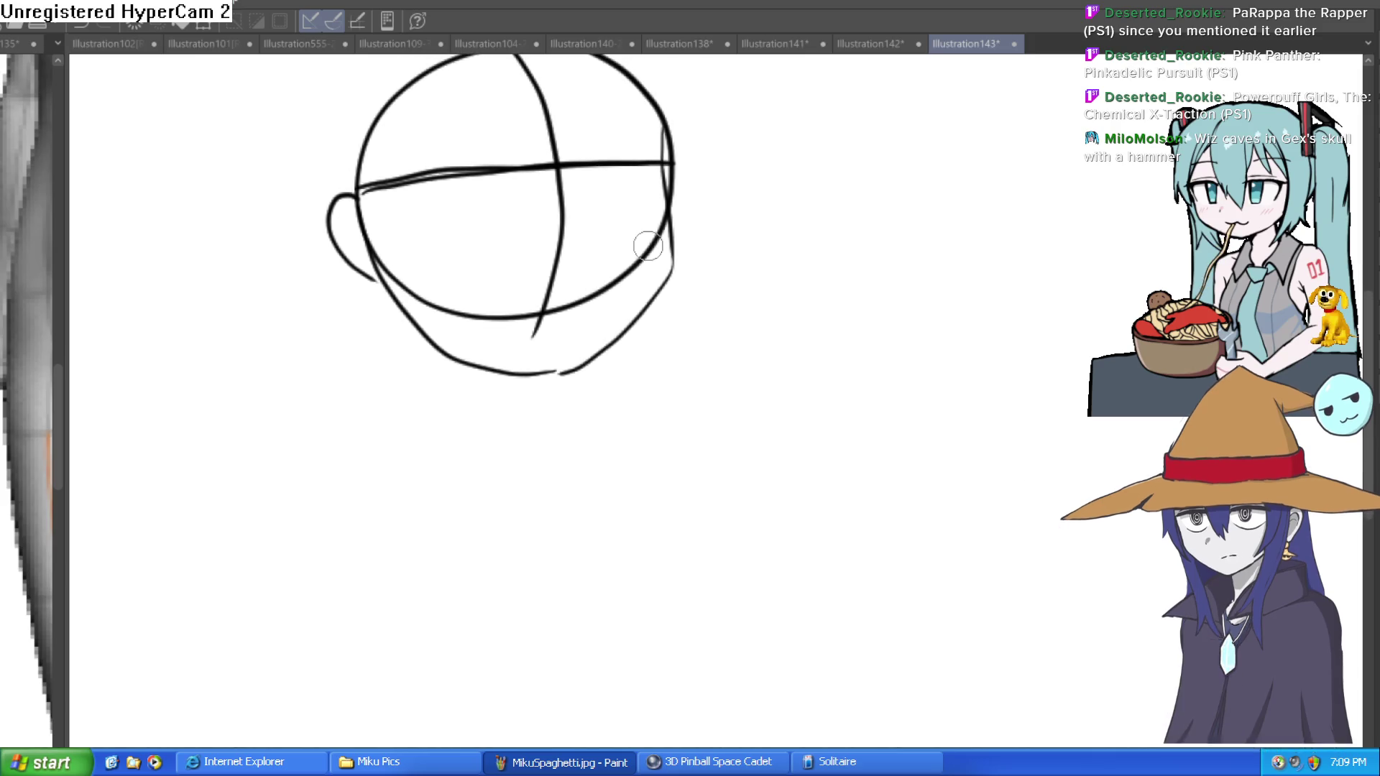
left_click_drag(605, 350, 609, 407)
left_click_drag(507, 374, 493, 443)
mouse_move(604, 348)
left_mouse_down()
mouse_move(615, 430)
mouse_move(665, 442)
left_mouse_up()
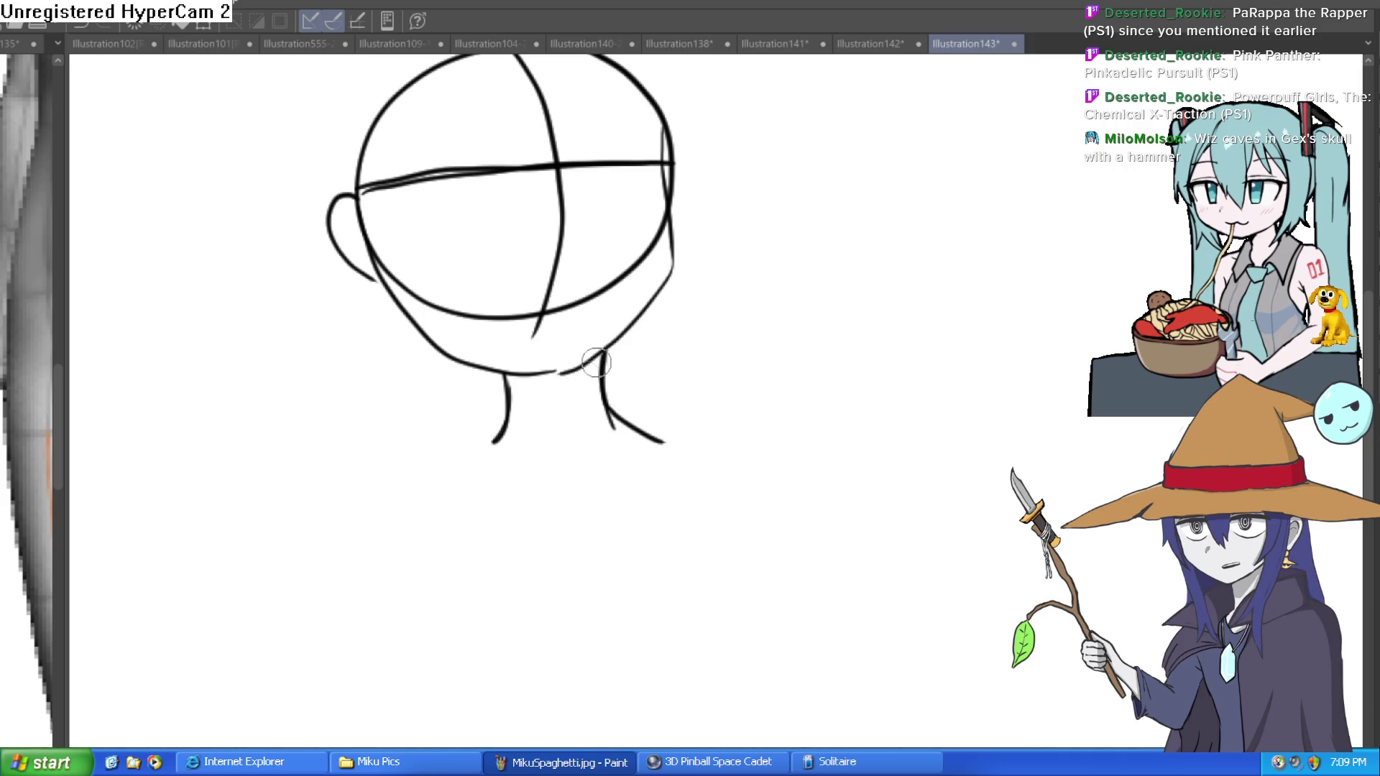
left_click_drag(503, 431, 388, 504)
left_click_drag(705, 328, 687, 420)
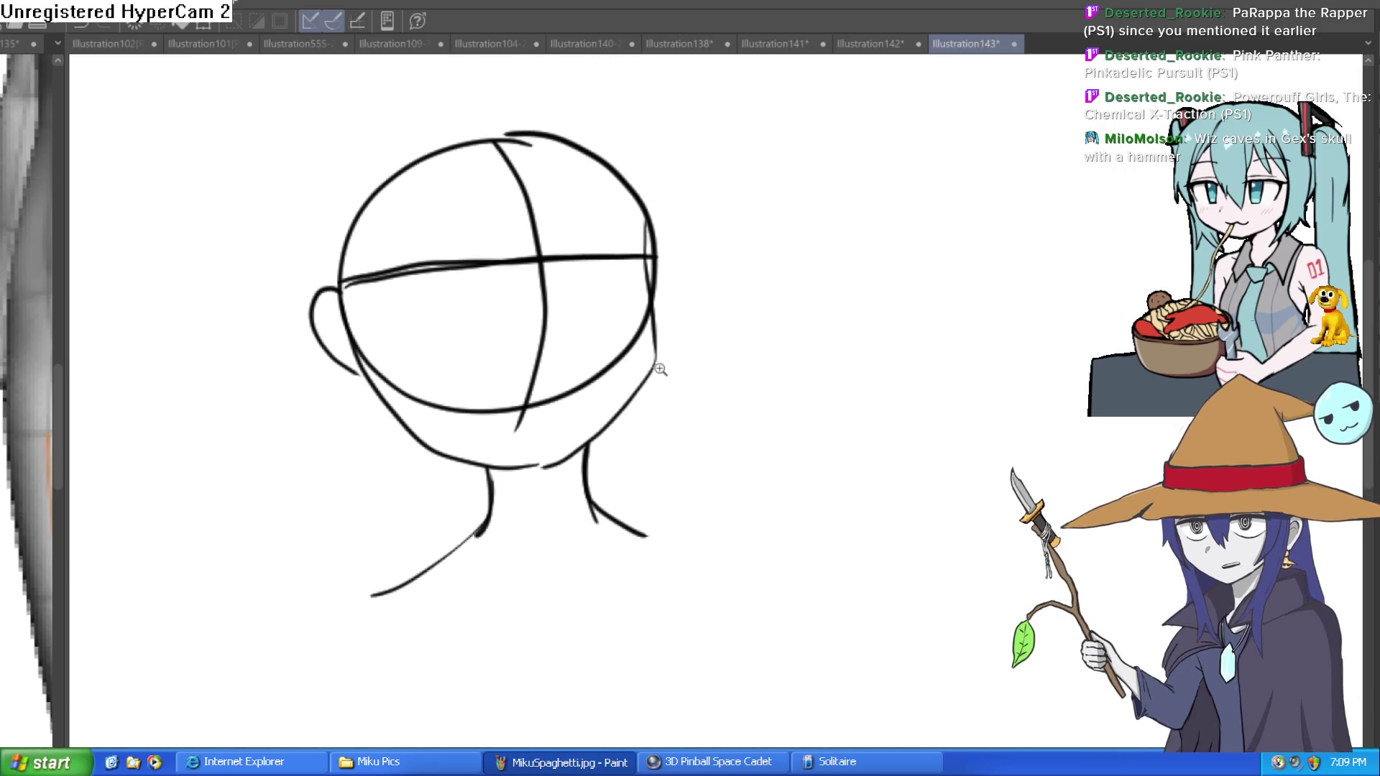
Draw a center line from head top to chin and a horizontal eye-level guide
scroll(620, 352, "up", 3)
scroll(609, 324, "down", 3)
scroll(590, 280, "up", 1)
mouse_move(503, 167)
left_mouse_down()
mouse_move(532, 223)
mouse_move(565, 512)
left_mouse_up()
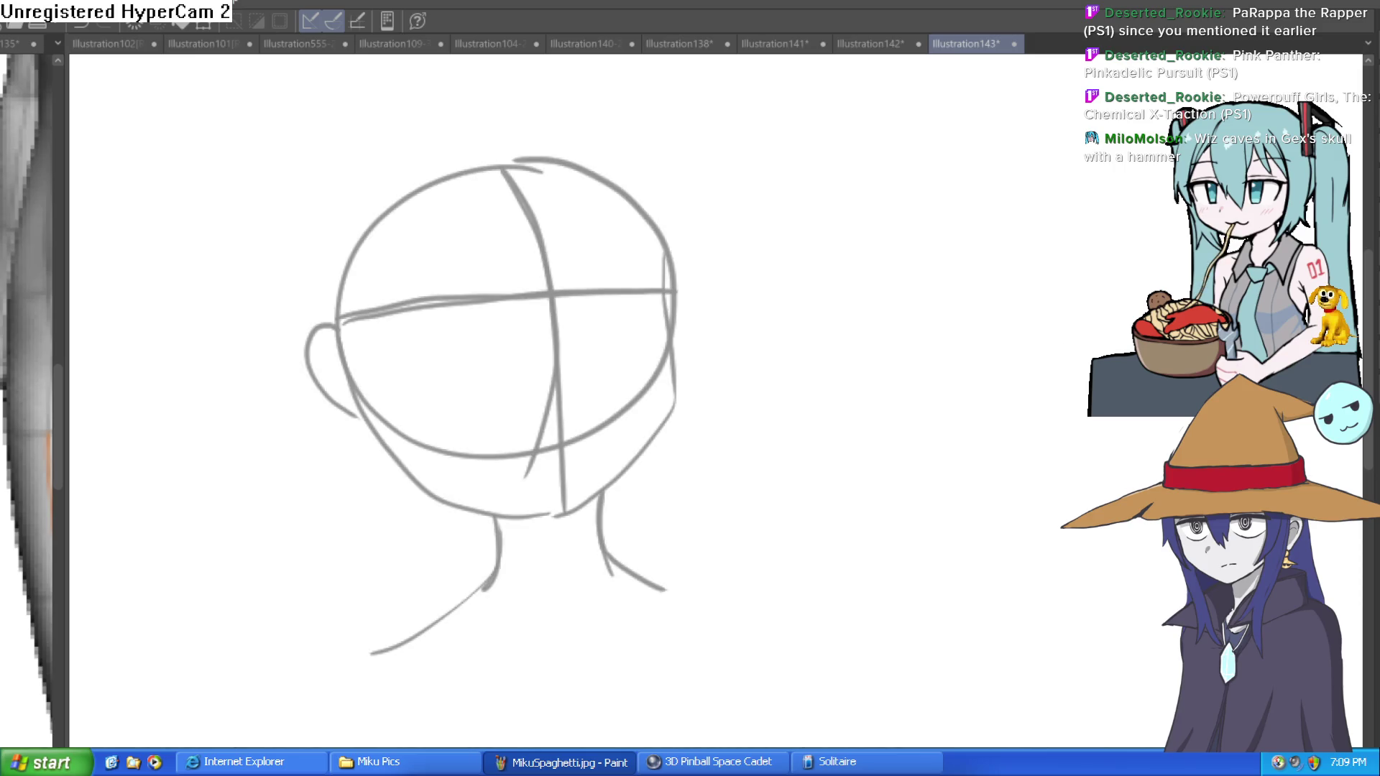
mouse_move(751, 395)
left_mouse_down()
mouse_move(746, 410)
mouse_move(697, 312)
mouse_move(696, 330)
mouse_move(730, 302)
mouse_move(920, 288)
left_mouse_up()
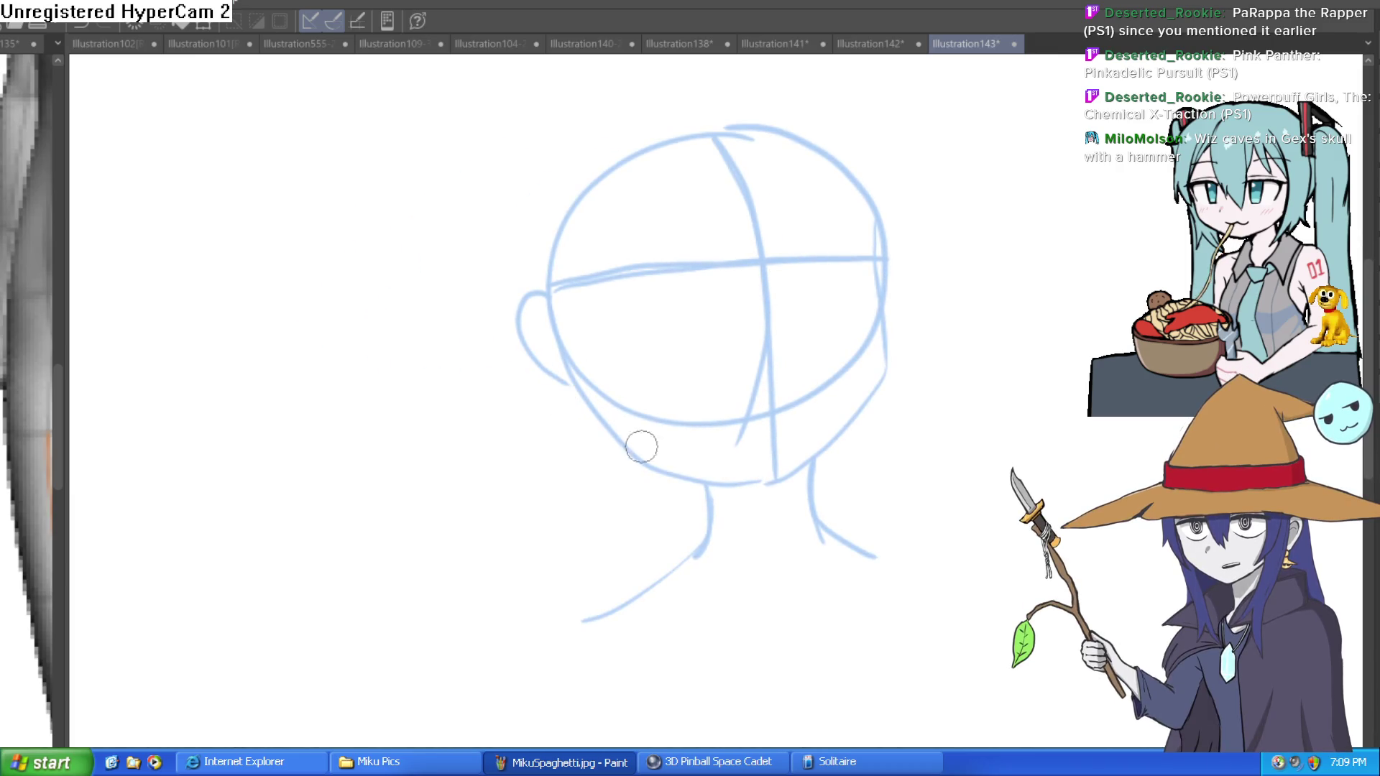
left_click_drag(557, 342, 893, 324)
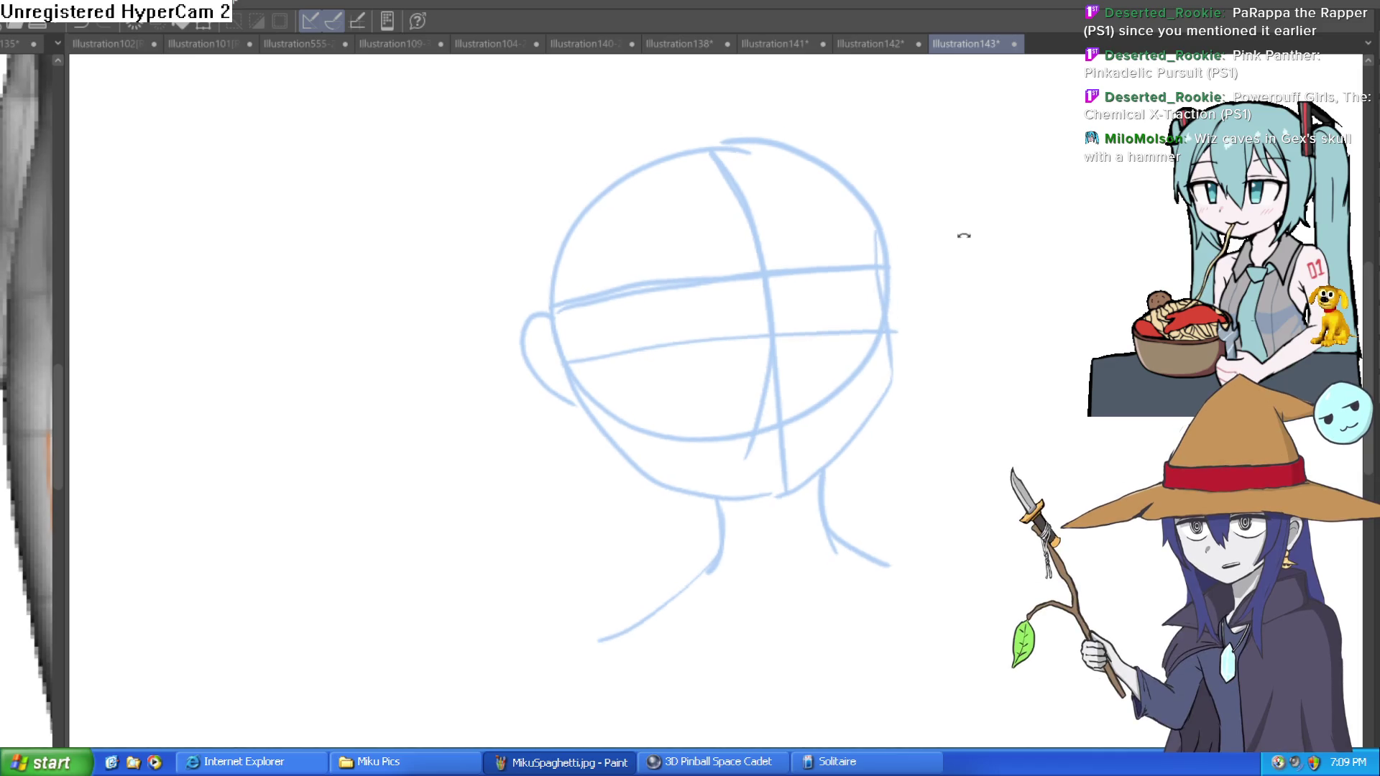
Outline the left eye as an almond shape
left_click_drag(961, 235, 853, 231)
mouse_move(691, 336)
left_mouse_down()
mouse_move(651, 341)
mouse_move(608, 379)
left_mouse_up()
key("ctrl+z")
mouse_move(705, 342)
left_mouse_down()
mouse_move(604, 373)
mouse_move(597, 391)
mouse_move(709, 347)
left_mouse_up()
Ink the right eye's upper line, the left eye's iris arc and its outer corner
mouse_move(831, 315)
left_mouse_down()
mouse_move(755, 339)
mouse_move(779, 376)
left_mouse_up()
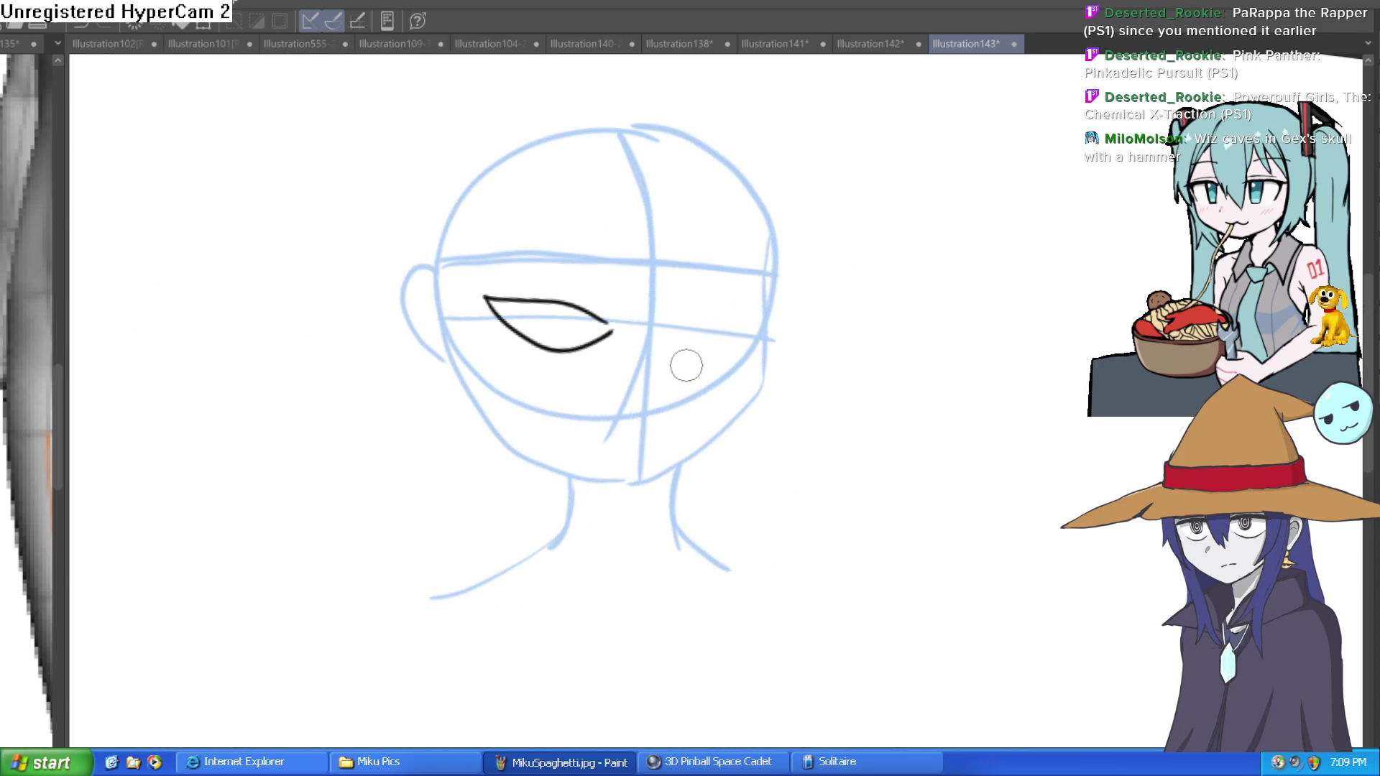
left_click_drag(699, 322, 768, 318)
key("ctrl+z")
mouse_move(683, 331)
left_mouse_down()
mouse_move(763, 317)
mouse_move(693, 348)
mouse_move(672, 338)
mouse_move(786, 310)
left_mouse_up()
left_click(691, 333)
mouse_move(406, 281)
left_mouse_down()
mouse_move(431, 331)
mouse_move(525, 315)
mouse_move(592, 231)
mouse_move(571, 232)
left_mouse_up()
left_click_drag(572, 295, 608, 252)
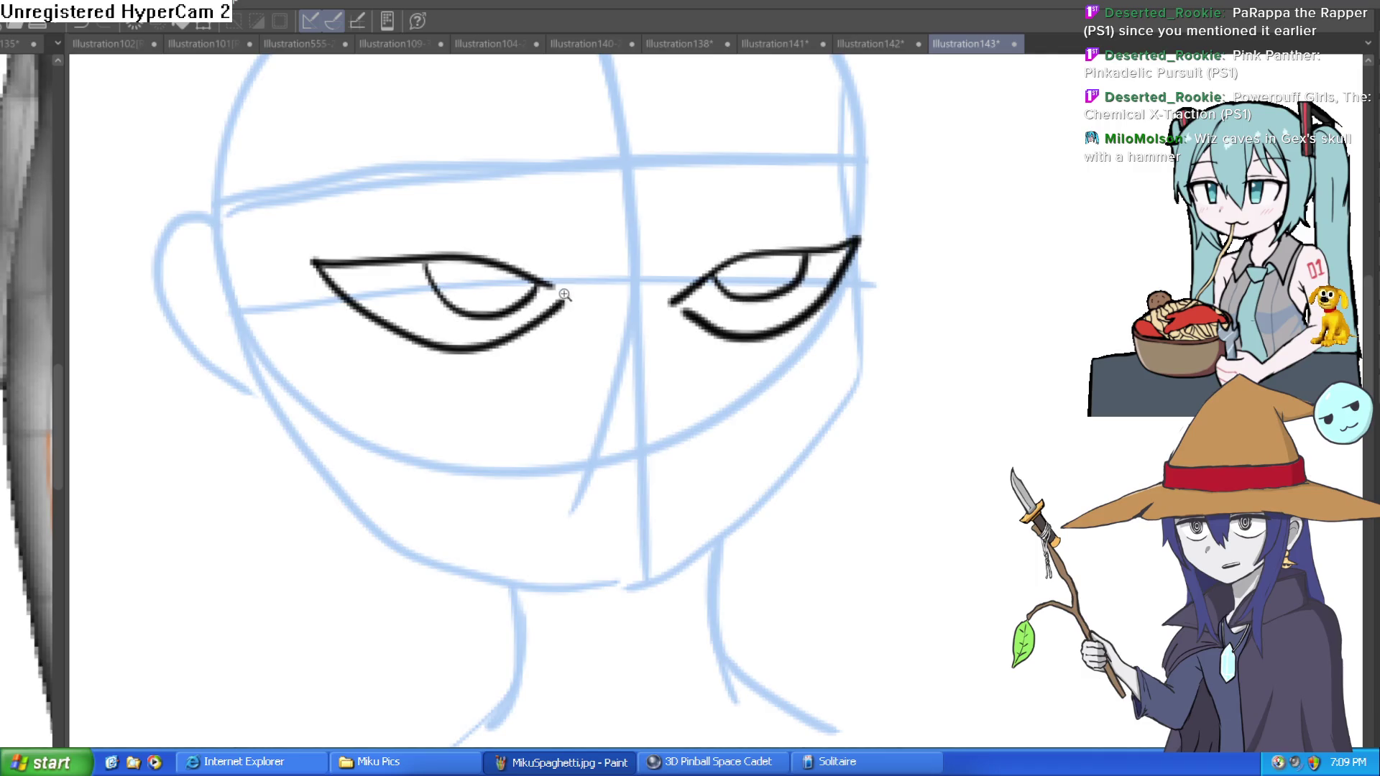
scroll(555, 288, "up", 3)
left_click_drag(532, 248, 590, 280)
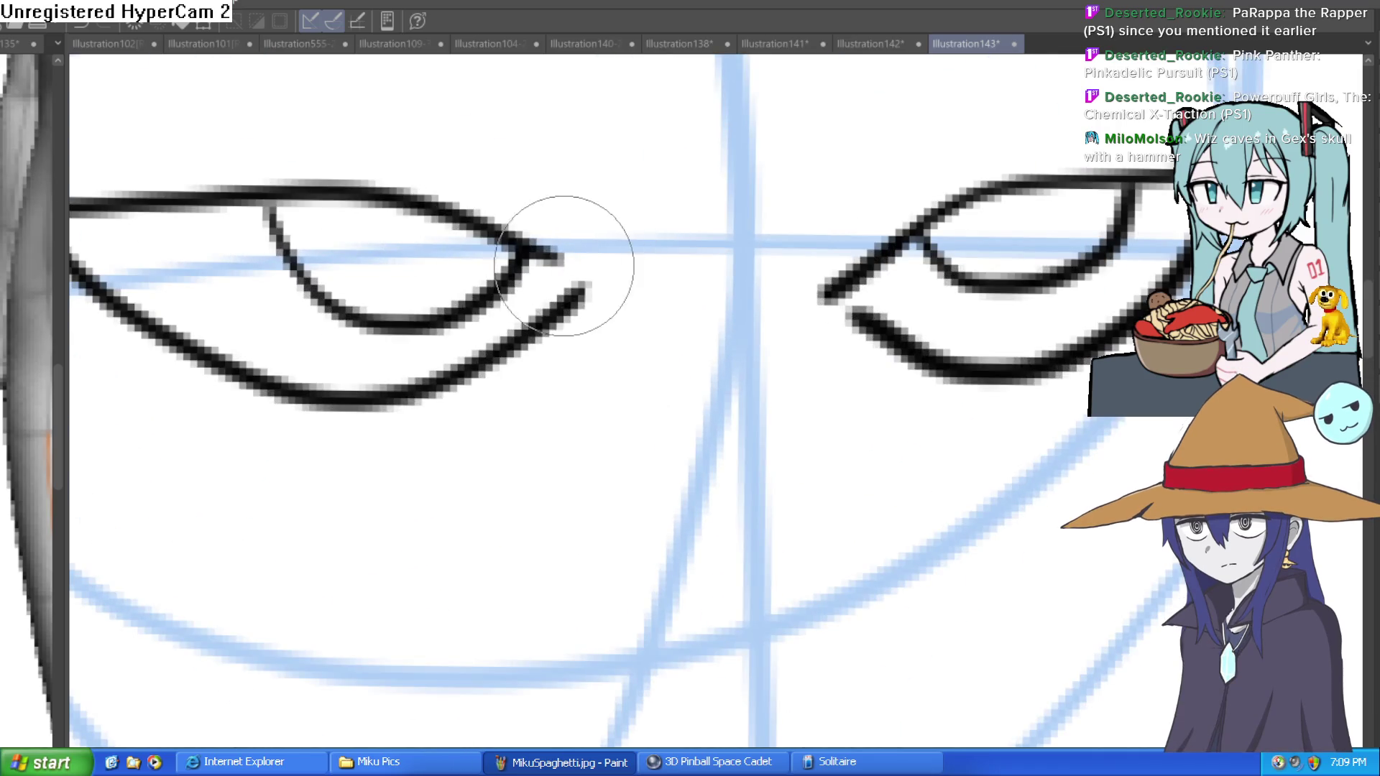
Draw the right eye's iris and fill the left eye's iris solid black
mouse_move(840, 341)
left_mouse_down()
mouse_move(786, 345)
mouse_move(791, 306)
left_mouse_up()
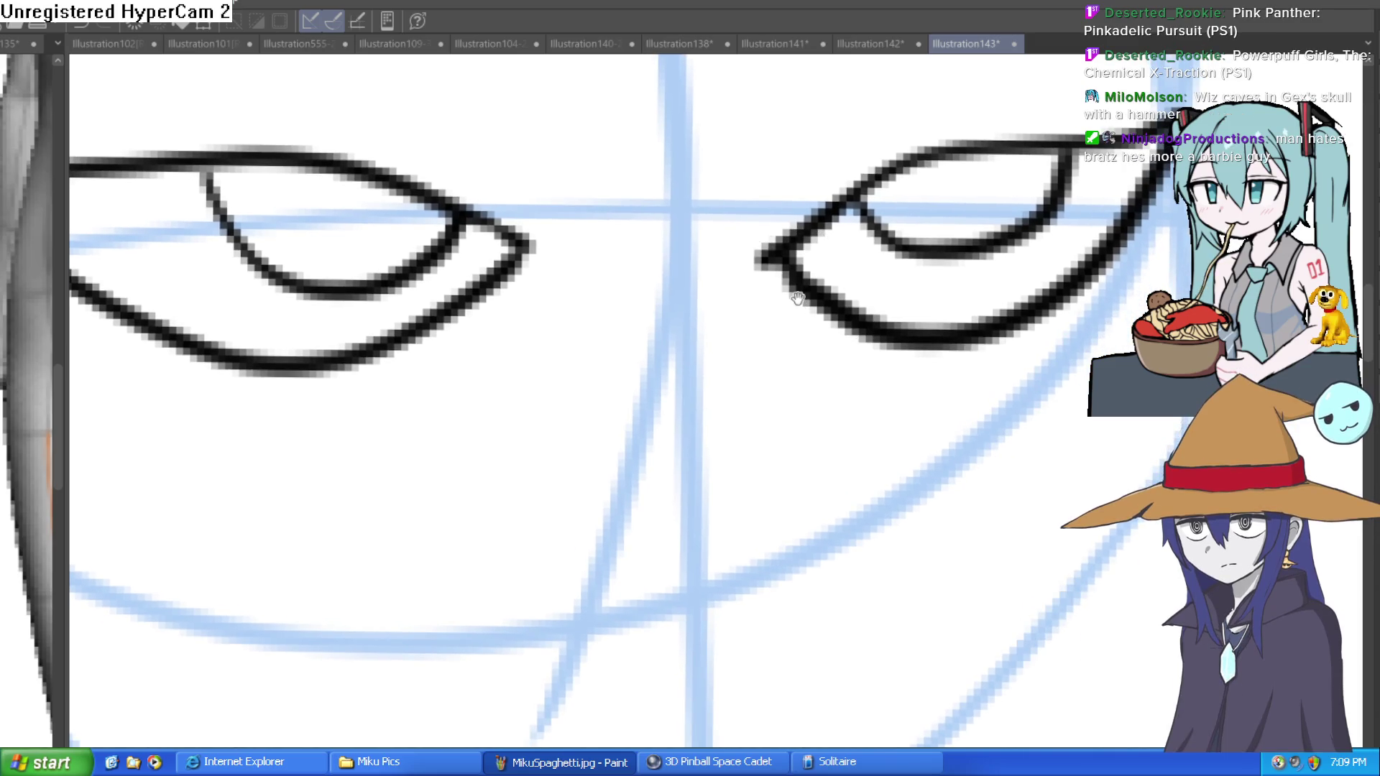
left_click_drag(918, 230, 920, 217)
mouse_move(829, 209)
left_mouse_down()
mouse_move(900, 240)
mouse_move(952, 194)
mouse_move(878, 223)
mouse_move(838, 216)
mouse_move(919, 194)
left_mouse_up()
left_click_drag(517, 271, 800, 195)
mouse_move(478, 121)
left_mouse_down()
mouse_move(489, 144)
mouse_move(653, 165)
left_mouse_up()
left_click_drag(675, 117, 592, 122)
mouse_move(561, 202)
left_mouse_down()
mouse_move(494, 235)
mouse_move(462, 207)
mouse_move(416, 209)
mouse_move(524, 185)
left_mouse_up()
scroll(688, 192, "down", 5)
mouse_move(954, 190)
left_mouse_down()
mouse_move(995, 364)
mouse_move(995, 246)
mouse_move(829, 256)
mouse_move(849, 251)
mouse_move(856, 265)
mouse_move(795, 222)
mouse_move(783, 380)
mouse_move(645, 481)
left_mouse_up()
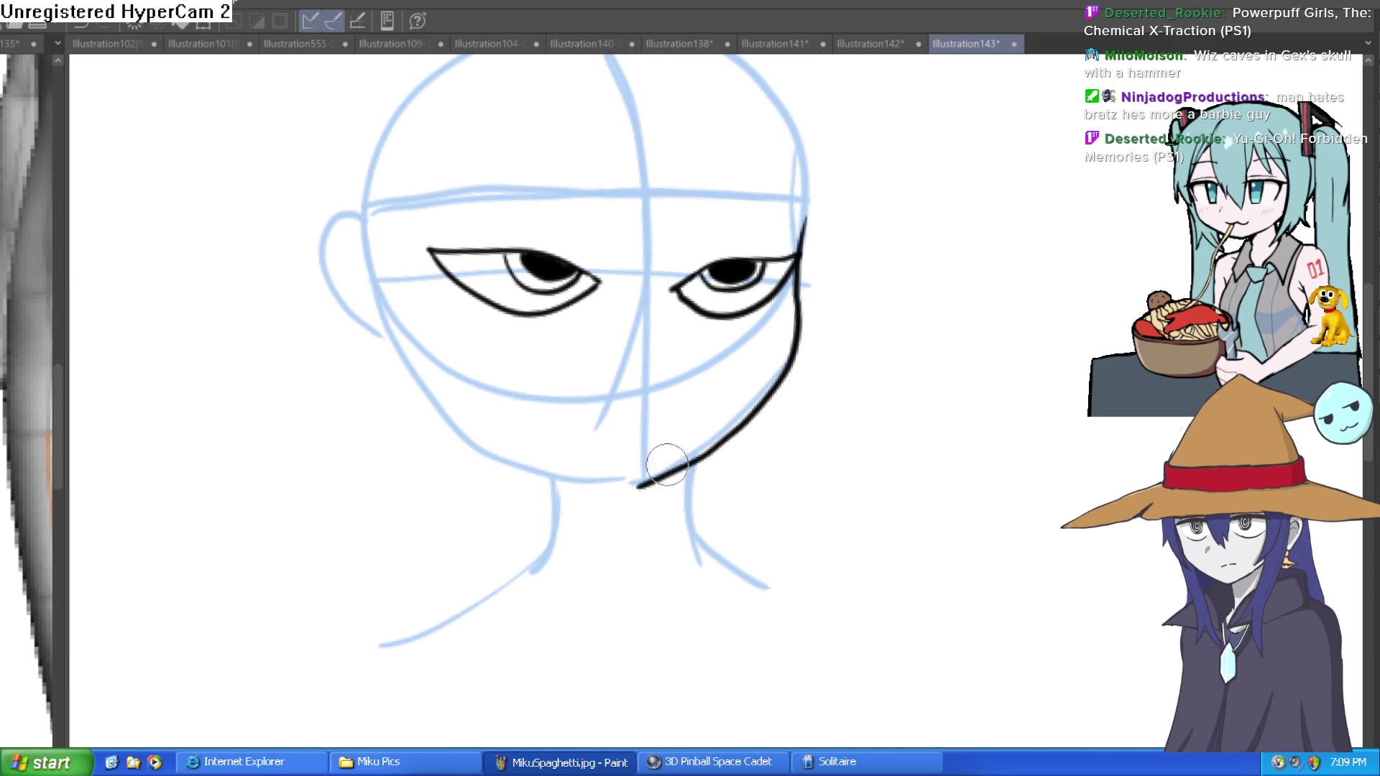
Ink the jawline around the chin, then thicken the right eye's upper lid with spiky lash flicks
left_click_drag(764, 453, 770, 478)
mouse_move(641, 503)
left_mouse_down()
mouse_move(494, 478)
mouse_move(386, 353)
left_mouse_up()
mouse_move(856, 279)
left_mouse_down()
mouse_move(878, 286)
mouse_move(791, 191)
mouse_move(754, 242)
left_mouse_up()
mouse_move(712, 291)
left_mouse_down()
mouse_move(725, 248)
mouse_move(703, 277)
mouse_move(728, 249)
mouse_move(715, 241)
left_mouse_up()
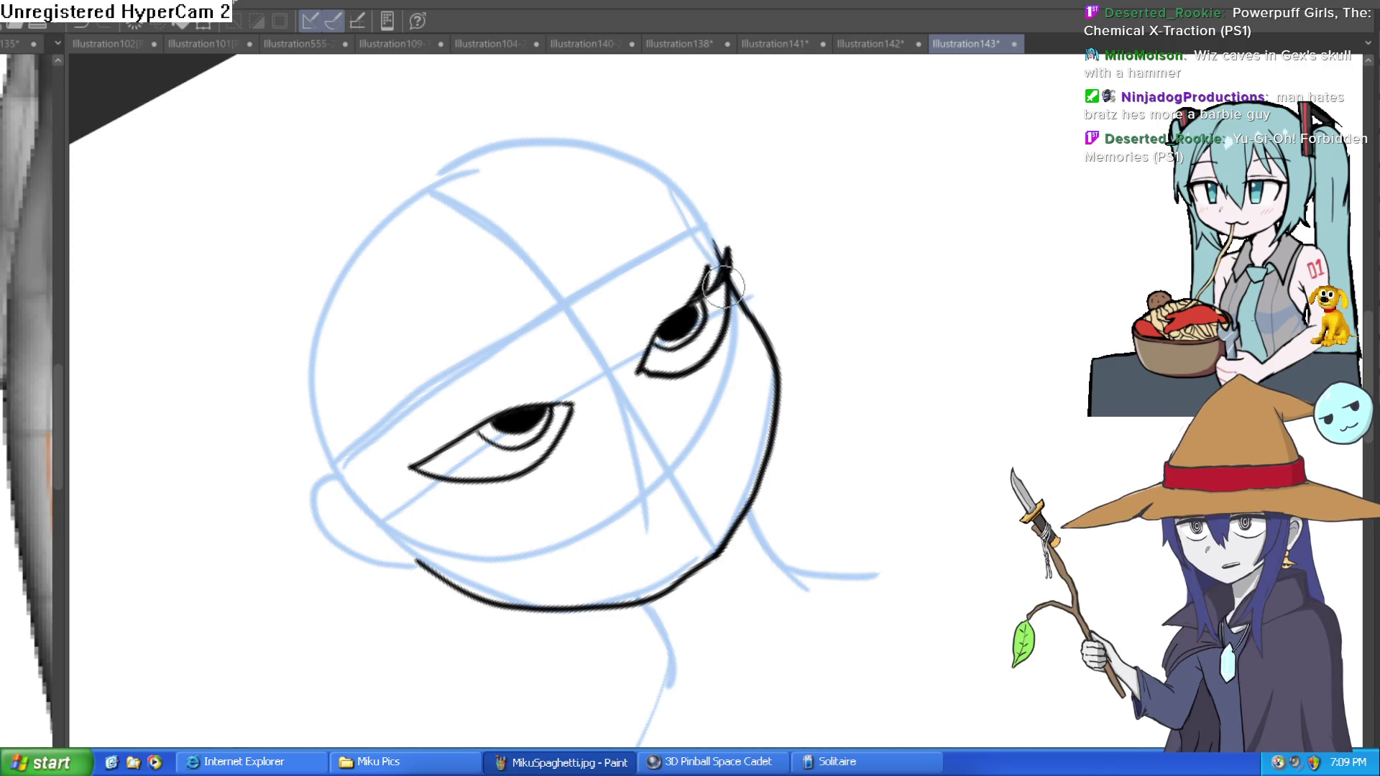
left_click_drag(637, 366, 686, 280)
left_click_drag(687, 280, 890, 394)
left_click_drag(867, 310, 820, 354)
left_click_drag(775, 264, 752, 337)
left_click_drag(761, 269, 752, 150)
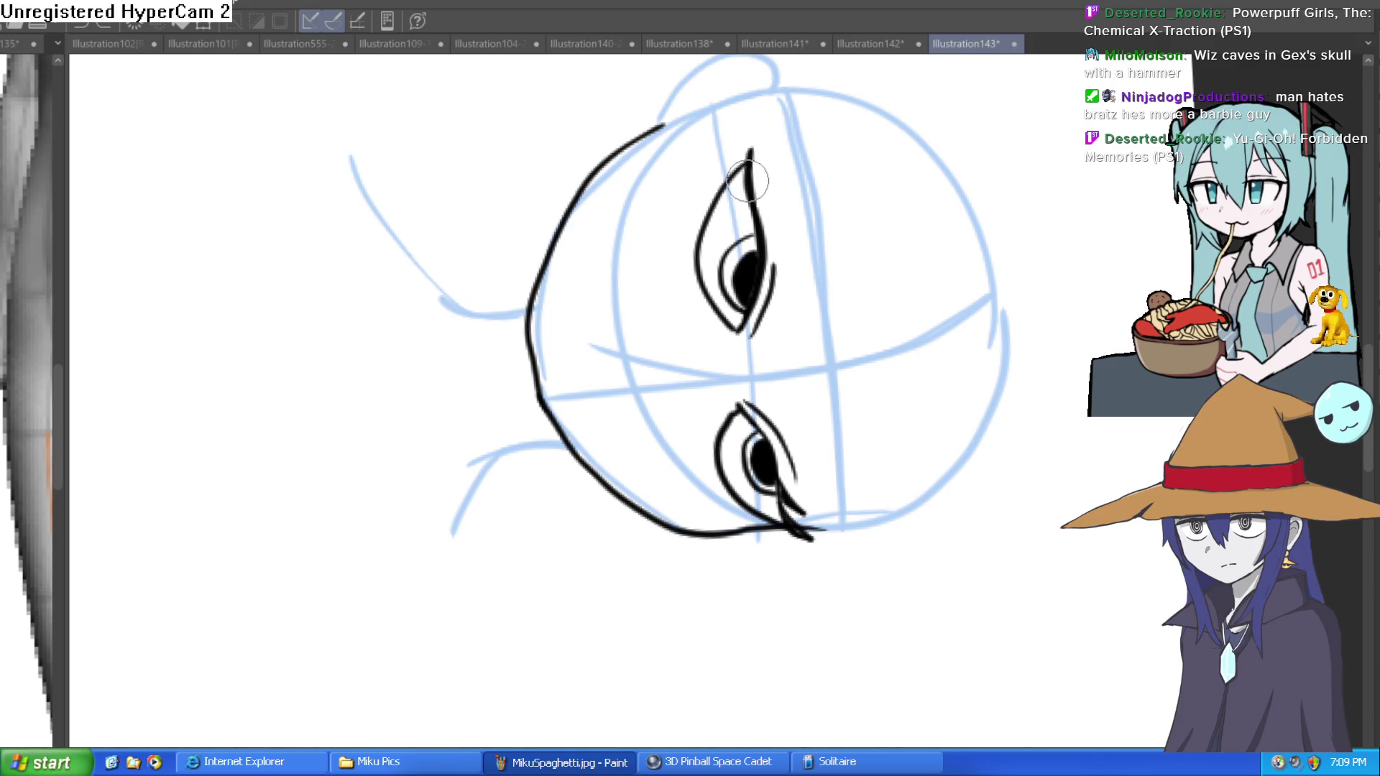
left_click_drag(755, 176, 761, 144)
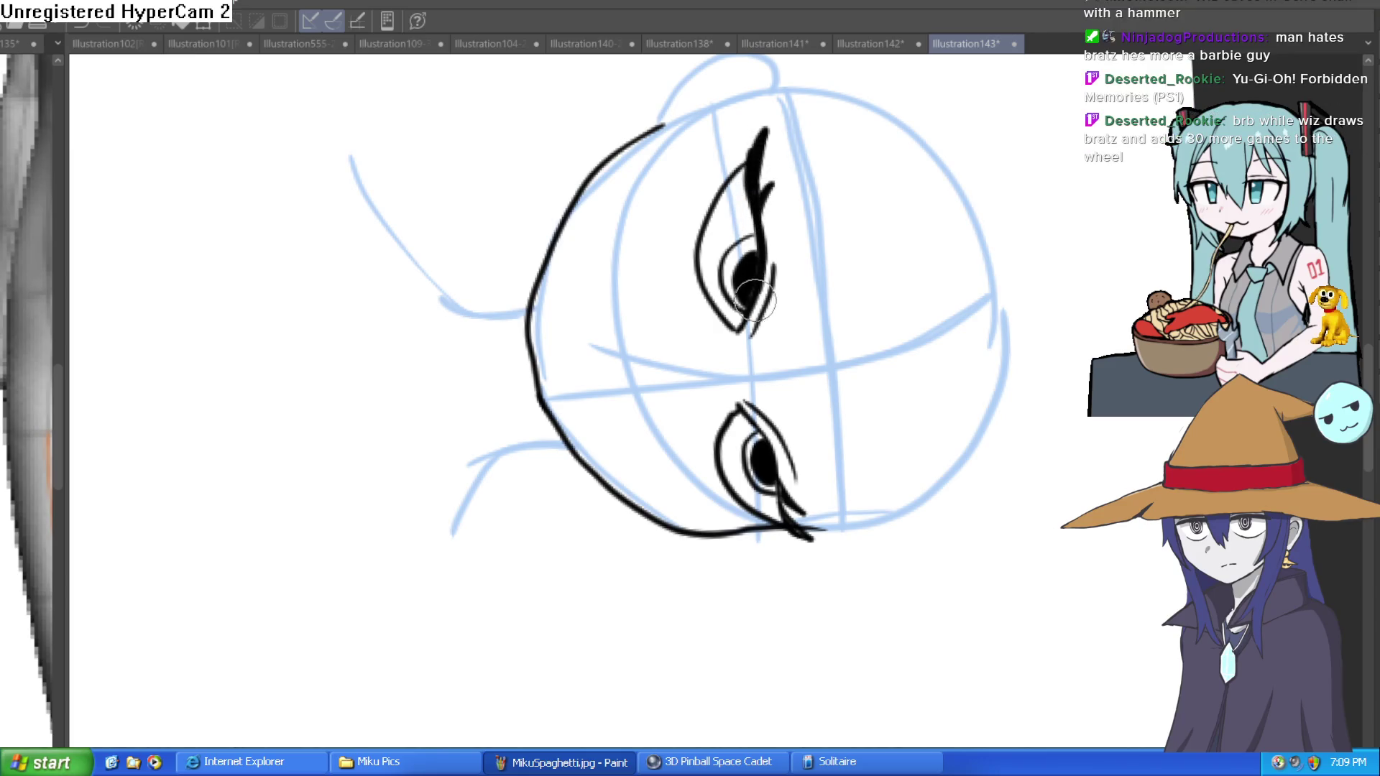
mouse_move(755, 300)
left_mouse_down()
mouse_move(739, 210)
mouse_move(704, 280)
mouse_move(780, 281)
mouse_move(779, 255)
left_mouse_up()
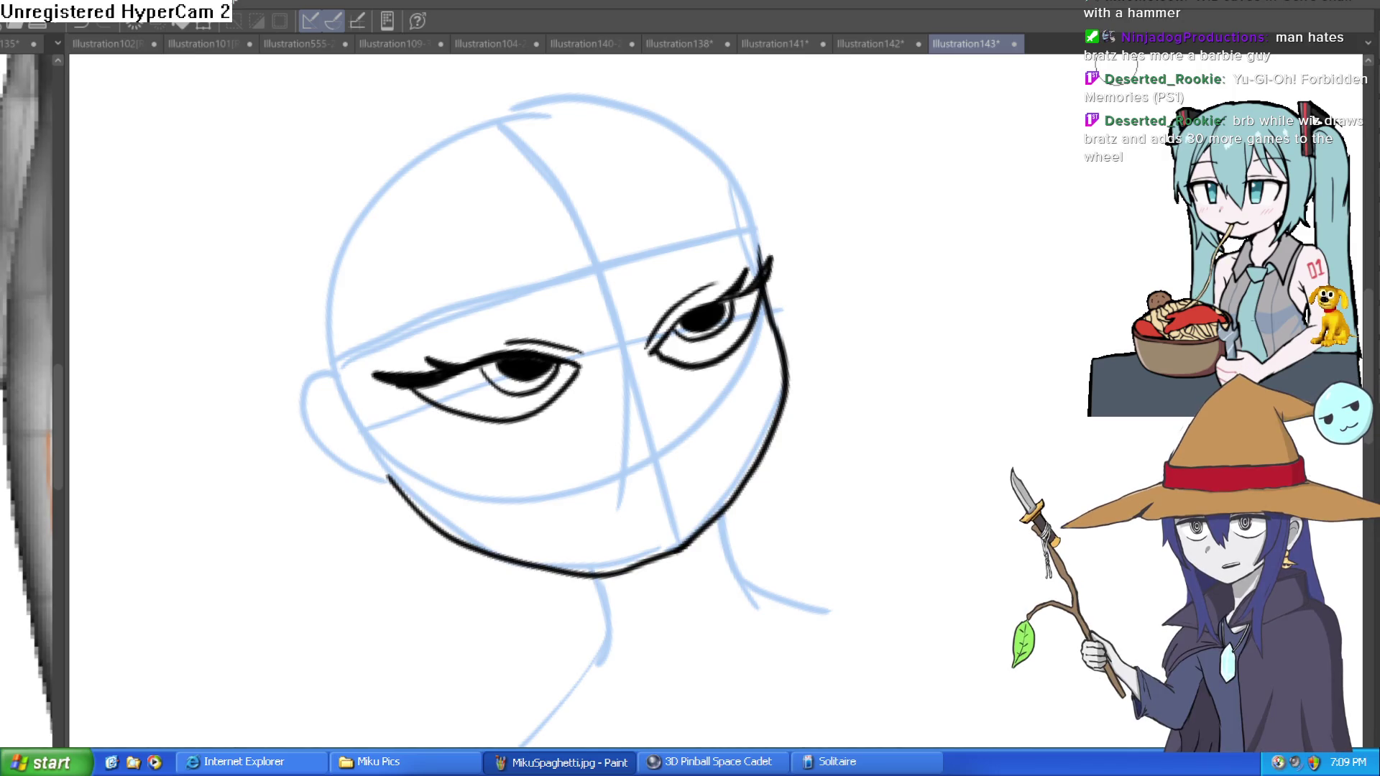
Ink the right eye's lid line thicker out to its winged outer tip
mouse_move(708, 318)
left_mouse_down()
mouse_move(726, 266)
mouse_move(884, 235)
mouse_move(805, 253)
mouse_move(808, 225)
mouse_move(619, 179)
mouse_move(863, 296)
mouse_move(808, 299)
mouse_move(785, 277)
left_mouse_up()
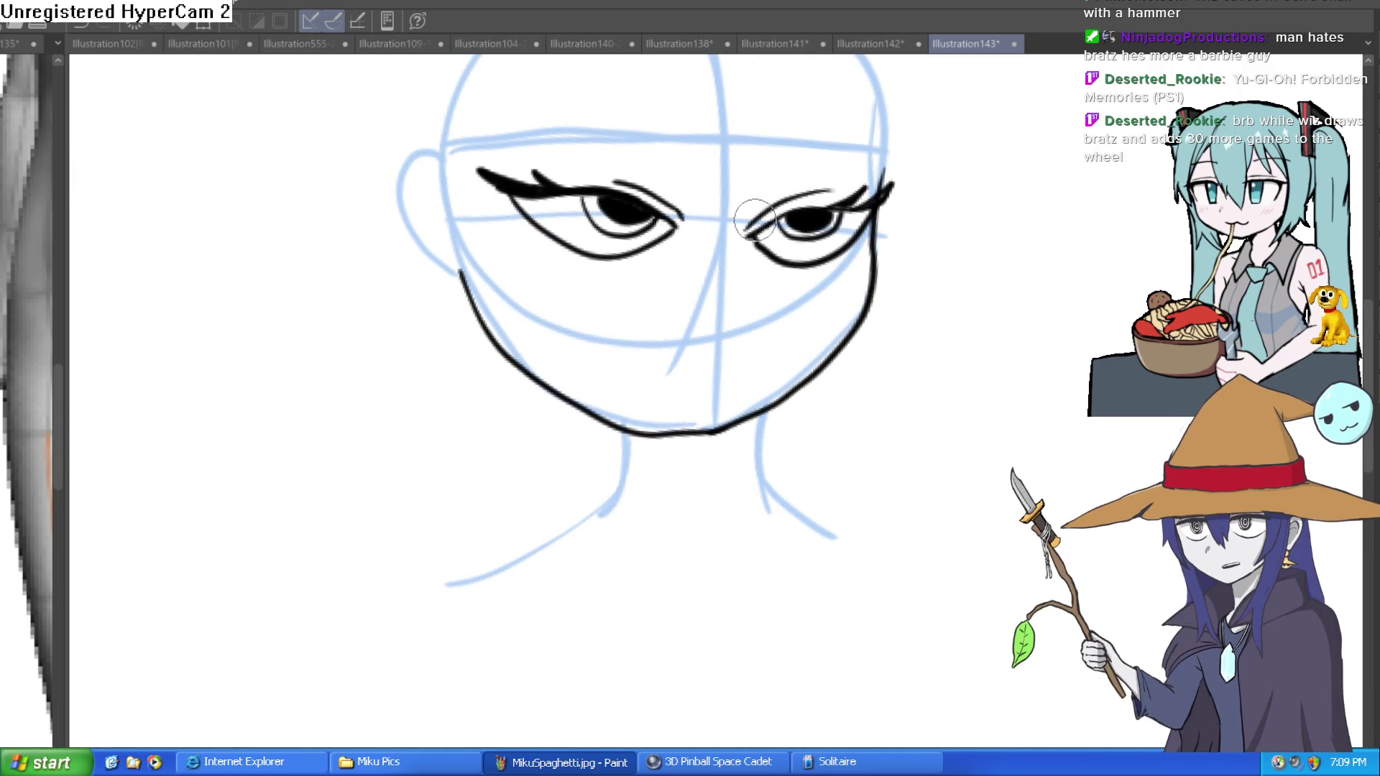
left_click_drag(882, 286, 854, 296)
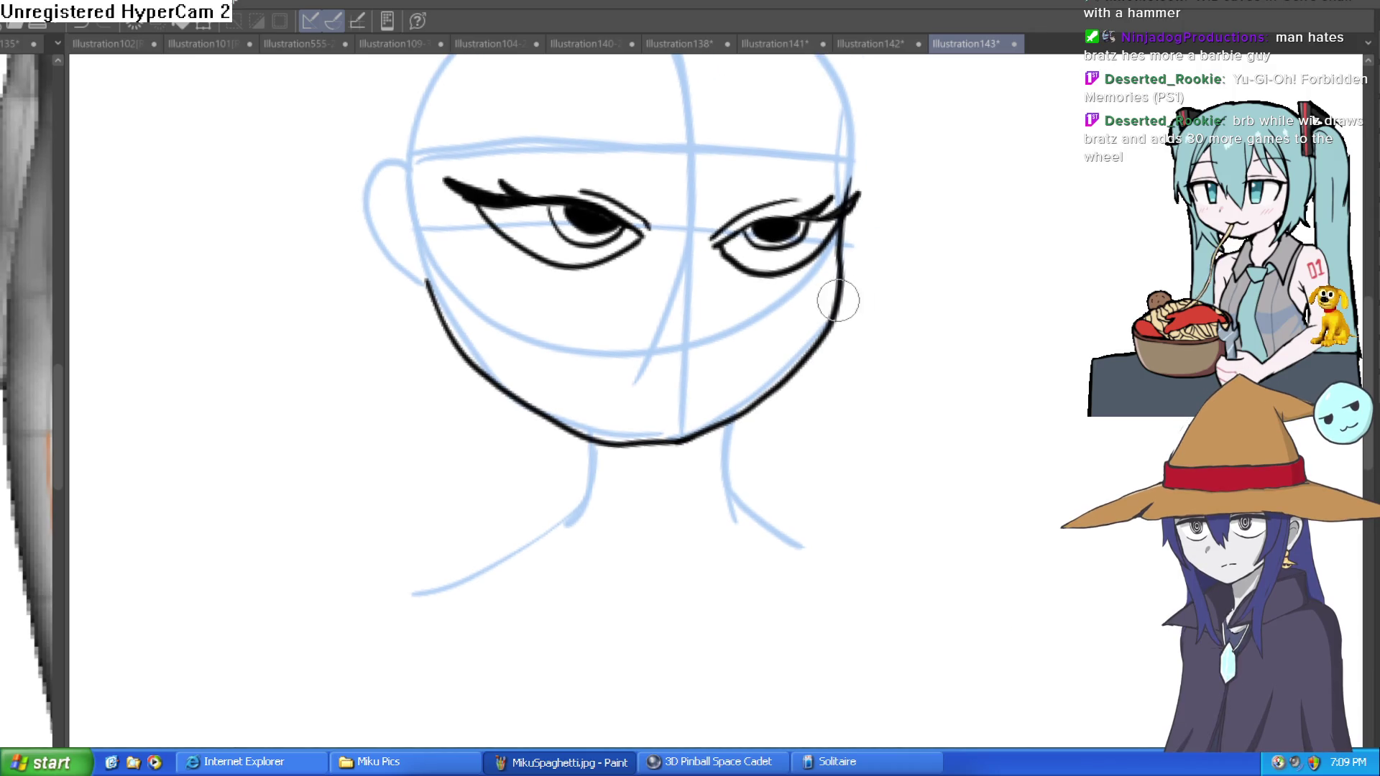
key("minus")
scroll(834, 298, "up", 5)
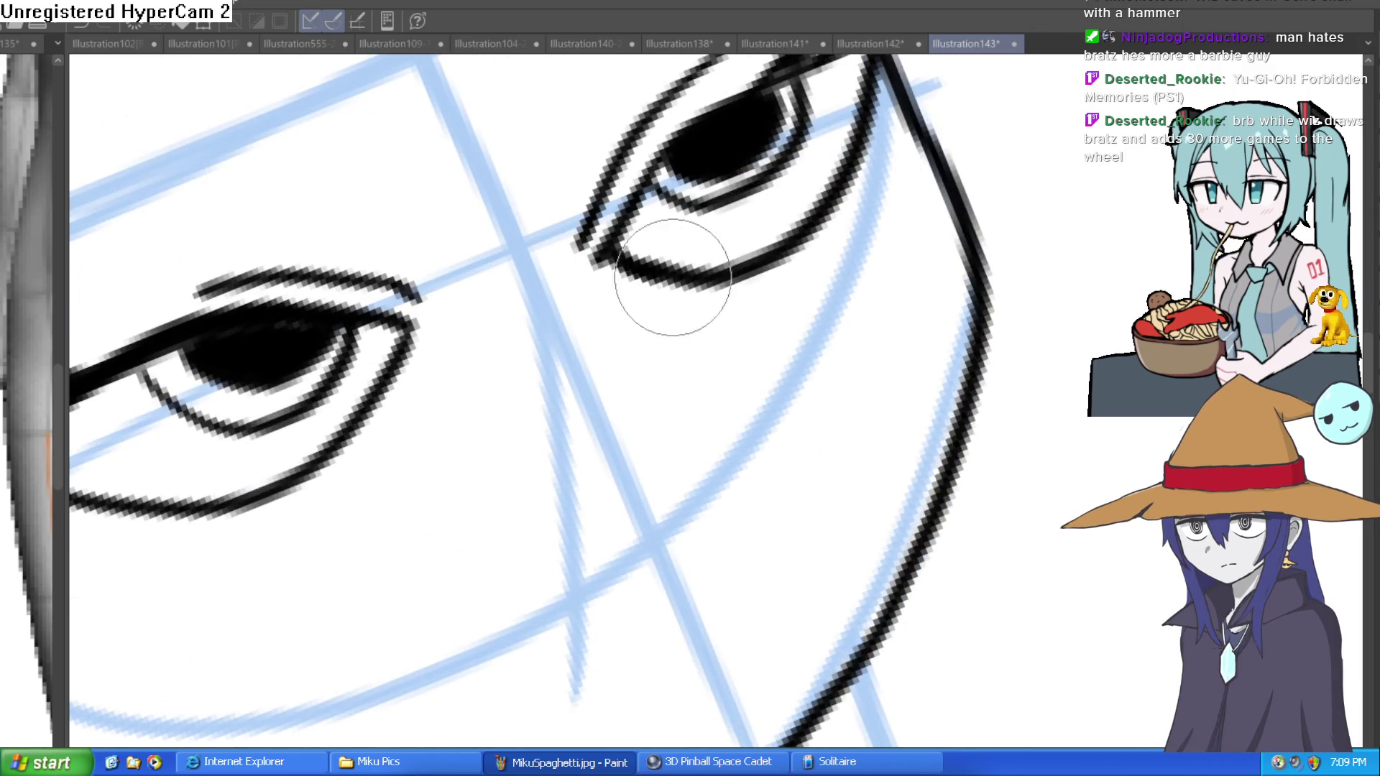
scroll(832, 162, "down", 3)
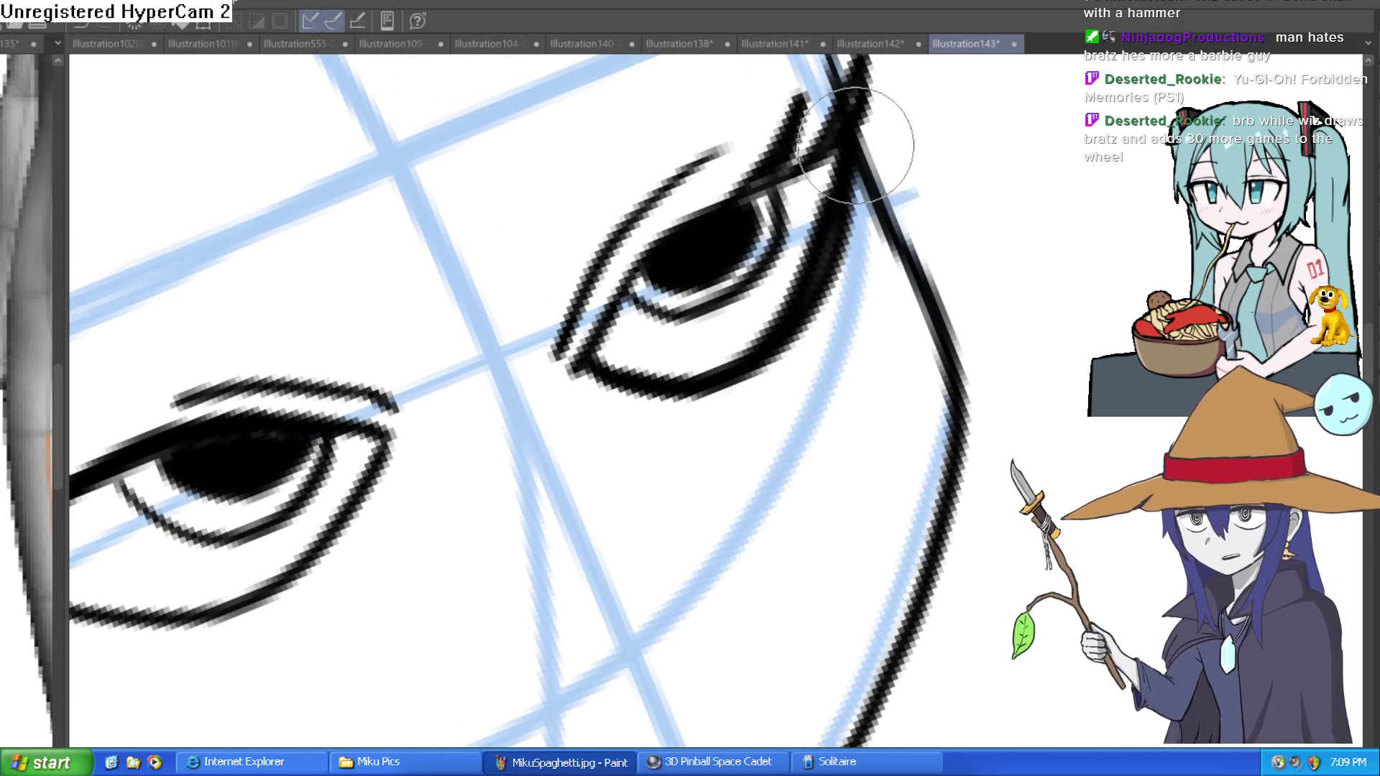
scroll(862, 126, "up", 5)
scroll(719, 475, "down", 3)
key("minus")
scroll(715, 503, "up", 4)
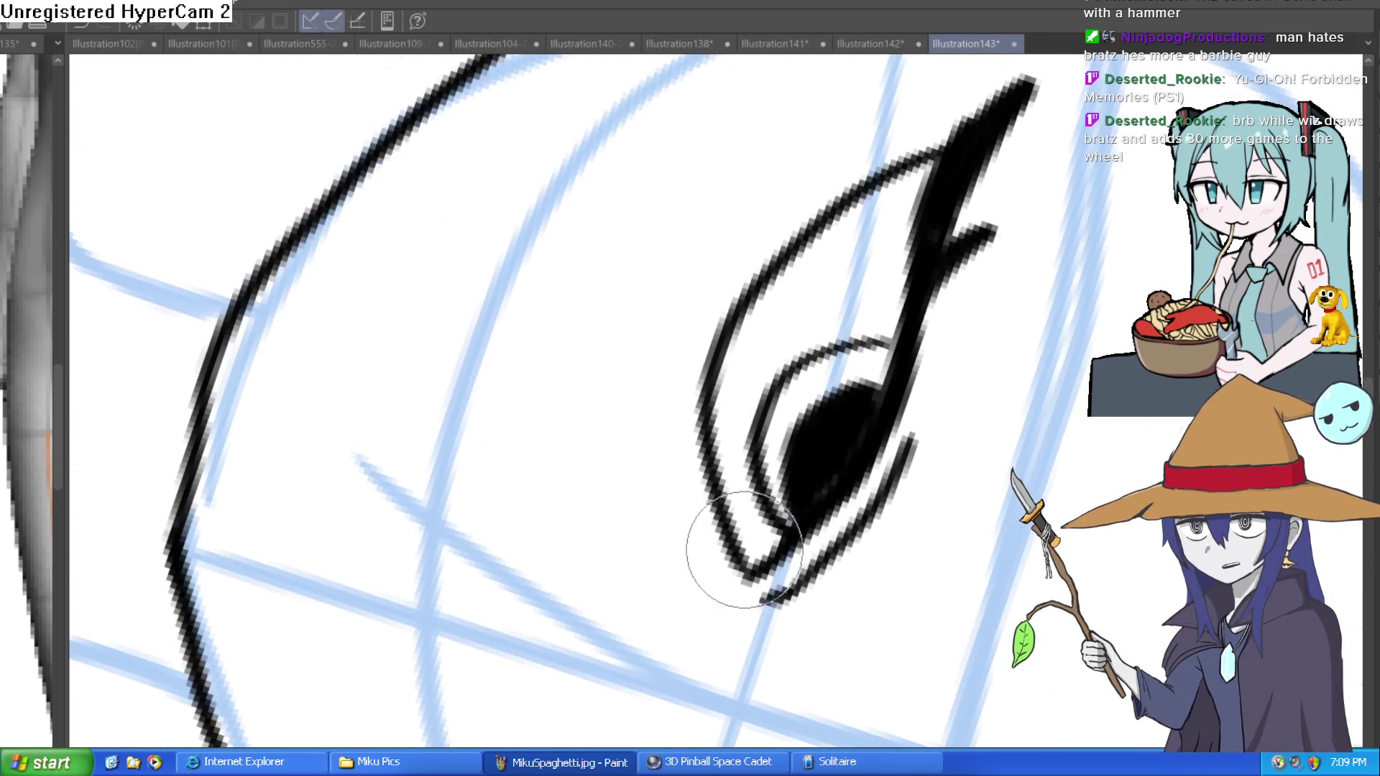
mouse_move(710, 451)
left_mouse_down()
mouse_move(709, 363)
mouse_move(940, 130)
mouse_move(1028, 82)
left_mouse_up()
key("minus")
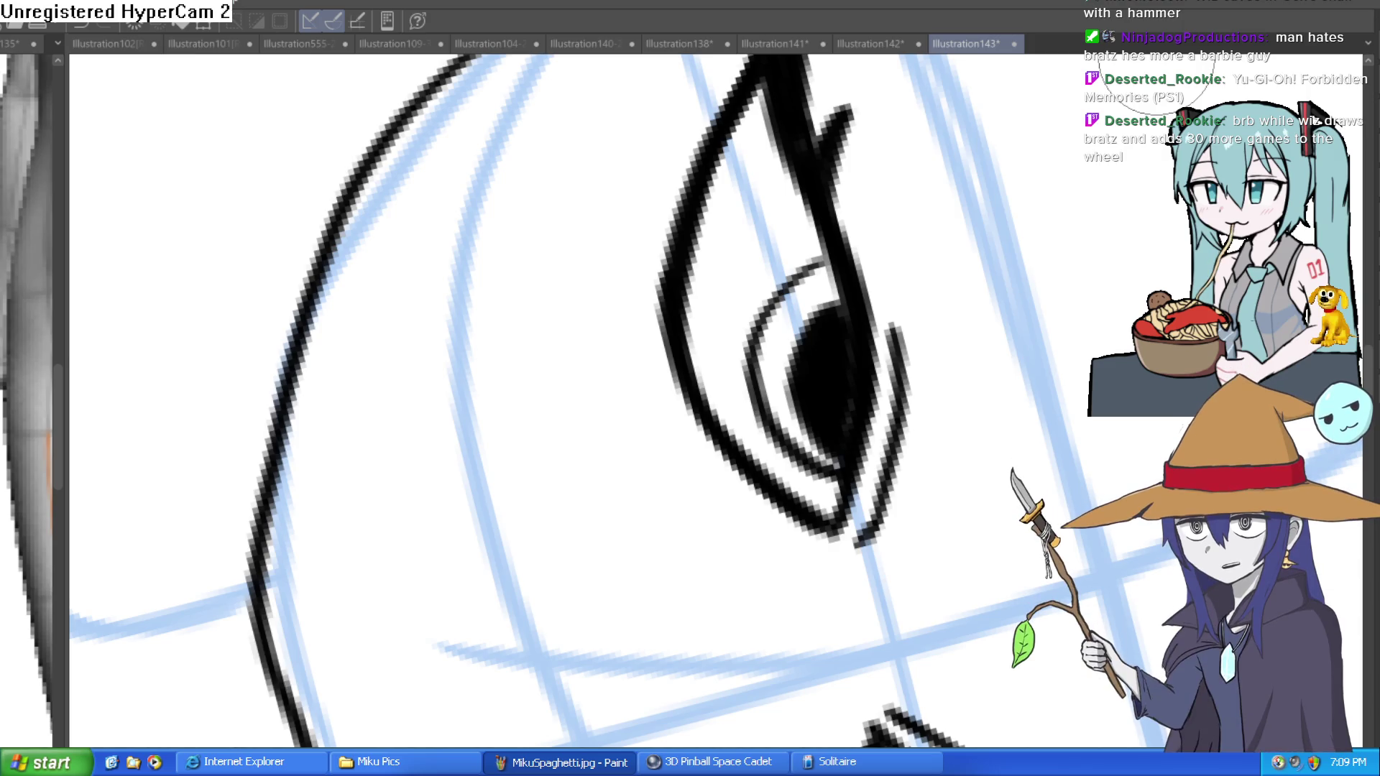
mouse_move(1013, 248)
left_mouse_down()
mouse_move(1002, 345)
mouse_move(903, 477)
mouse_move(940, 496)
left_mouse_up()
scroll(940, 496, "down", 2)
scroll(933, 471, "up", 1)
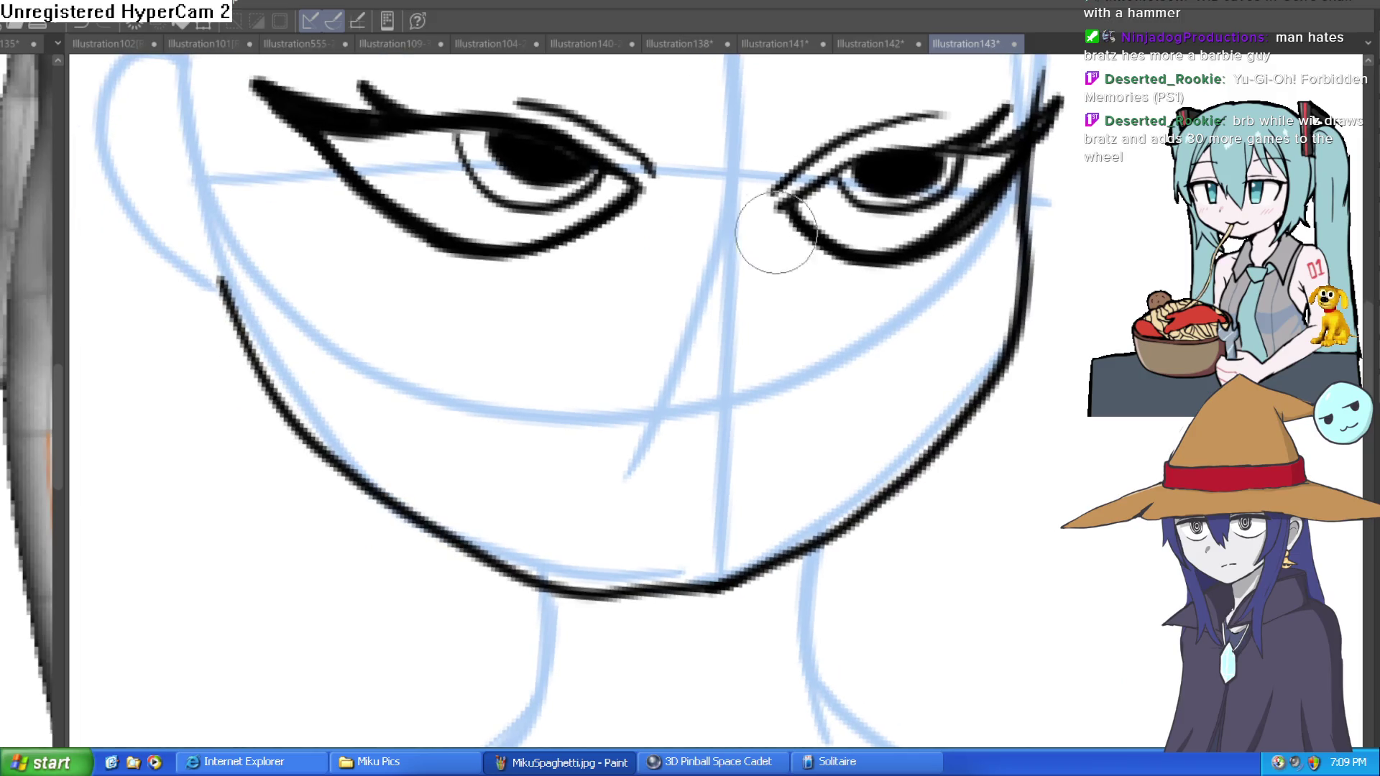
Draw the curved nose line up toward the brow and a short nostril stroke
mouse_move(785, 308)
left_mouse_down()
mouse_move(813, 352)
mouse_move(795, 394)
left_mouse_up()
mouse_move(783, 304)
left_mouse_down()
mouse_move(803, 117)
mouse_move(804, 376)
mouse_move(780, 358)
mouse_move(708, 403)
left_mouse_up()
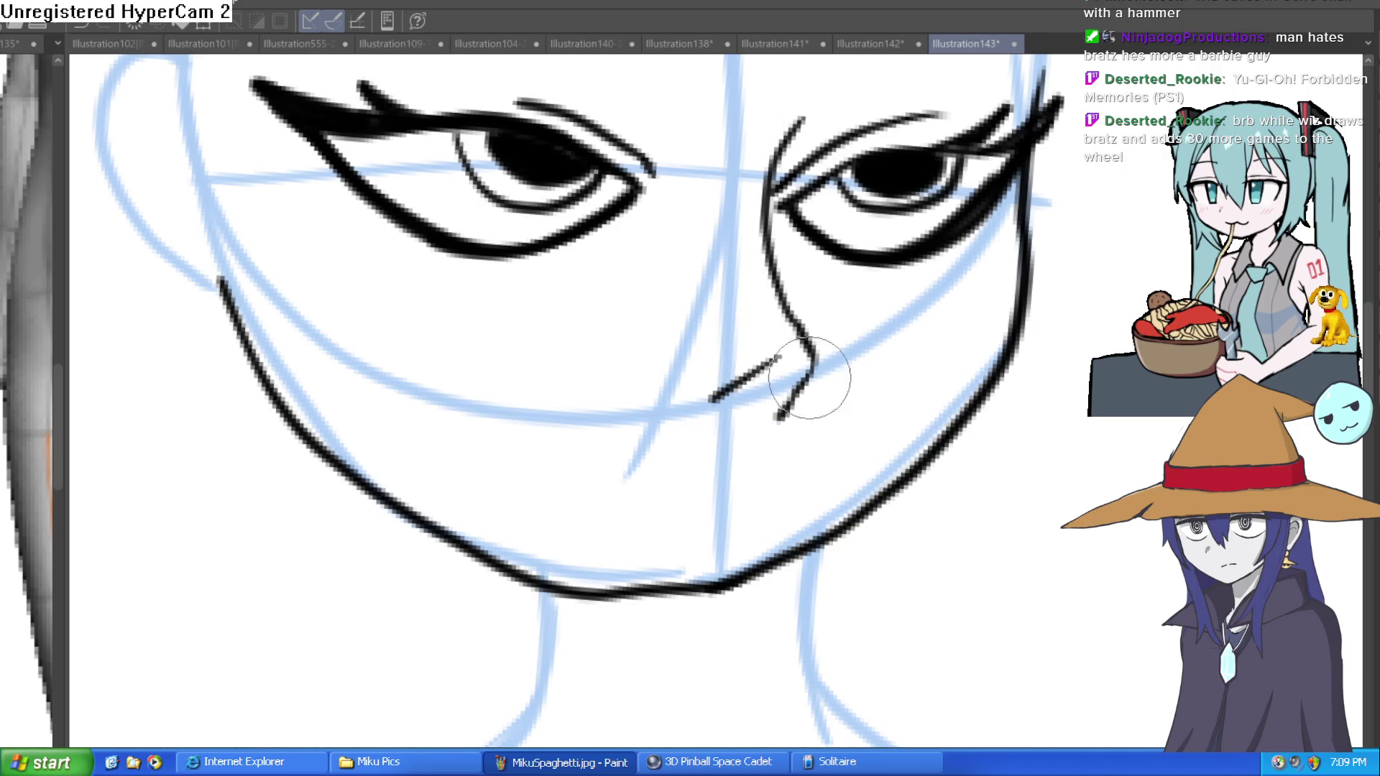
left_click_drag(765, 446, 810, 312)
mouse_move(602, 353)
left_mouse_down()
mouse_move(647, 309)
mouse_move(967, 289)
mouse_move(906, 337)
left_mouse_up()
key("ctrl+z")
Thicken the jaw on both sides and add a long diagonal stroke across the lower face
scroll(984, 298, "down", 2)
mouse_move(981, 166)
left_mouse_down()
mouse_move(964, 293)
mouse_move(808, 460)
mouse_move(687, 460)
mouse_move(478, 253)
left_mouse_up()
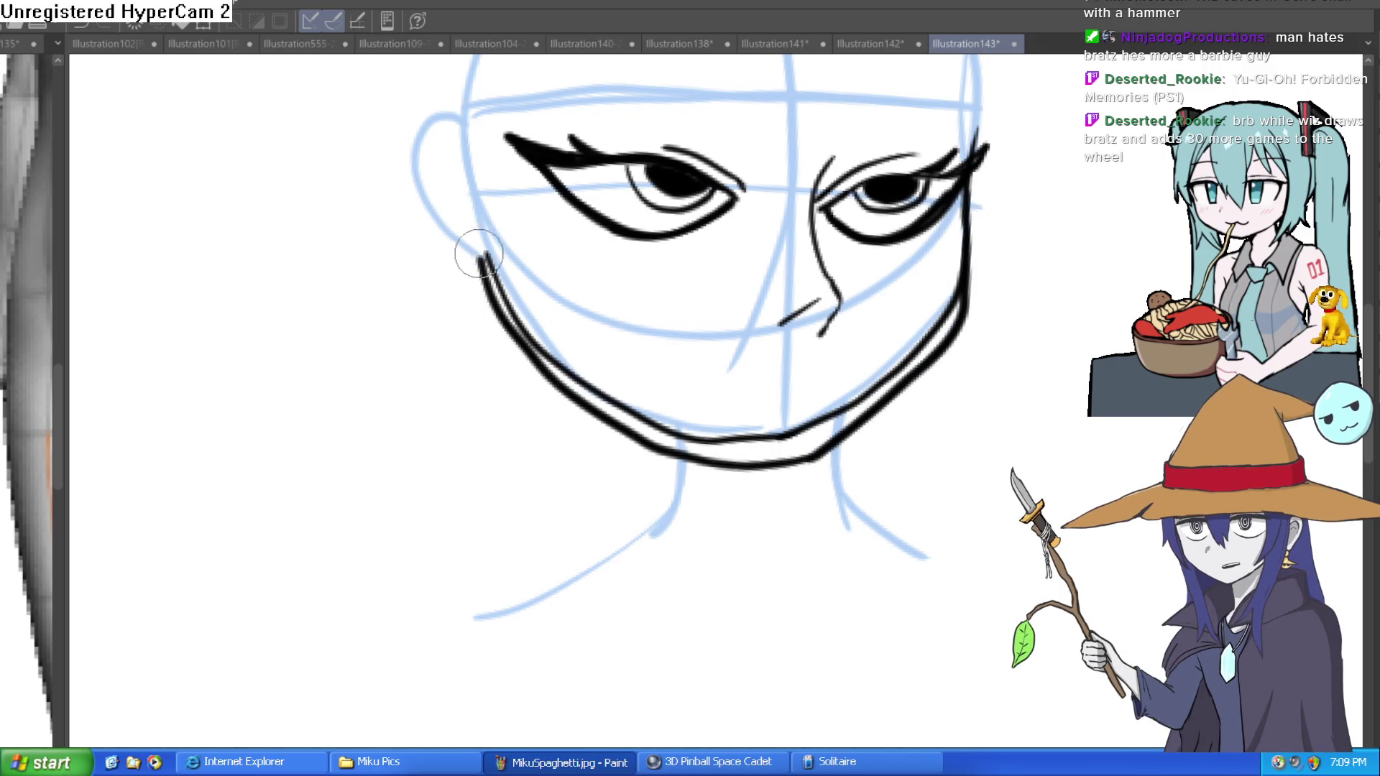
mouse_move(524, 326)
left_mouse_down()
mouse_move(656, 416)
mouse_move(829, 420)
mouse_move(922, 339)
left_mouse_up()
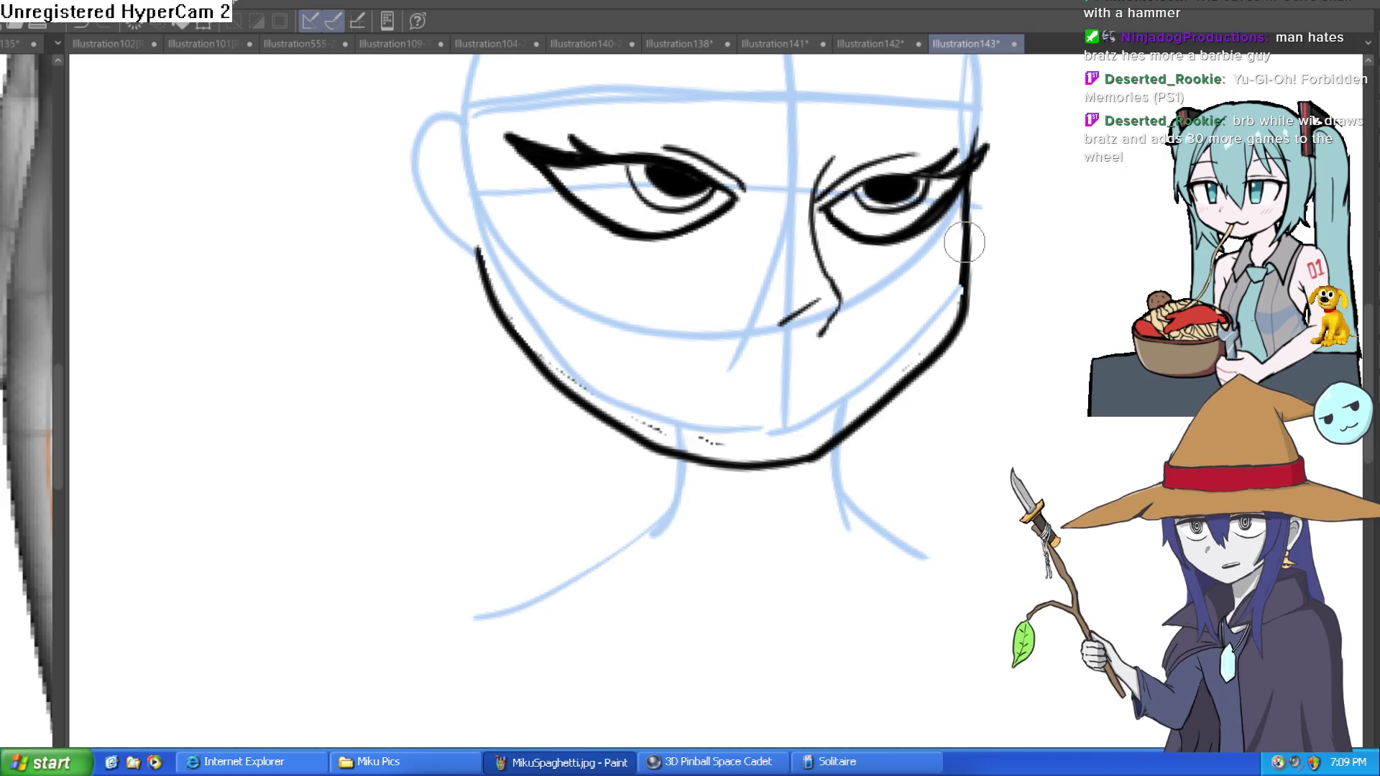
mouse_move(761, 253)
left_mouse_down()
mouse_move(608, 403)
mouse_move(730, 340)
left_mouse_up()
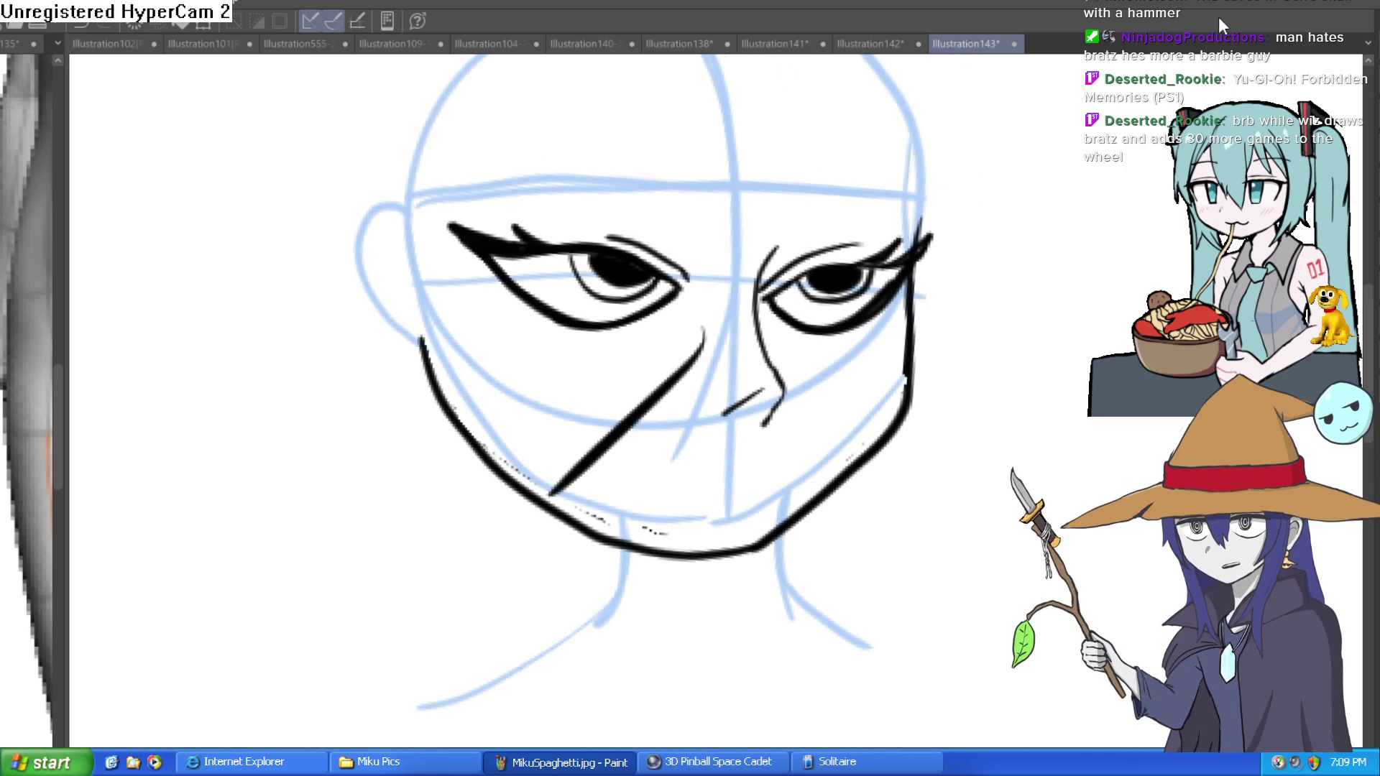
left_click(813, 263)
key("ctrl+z")
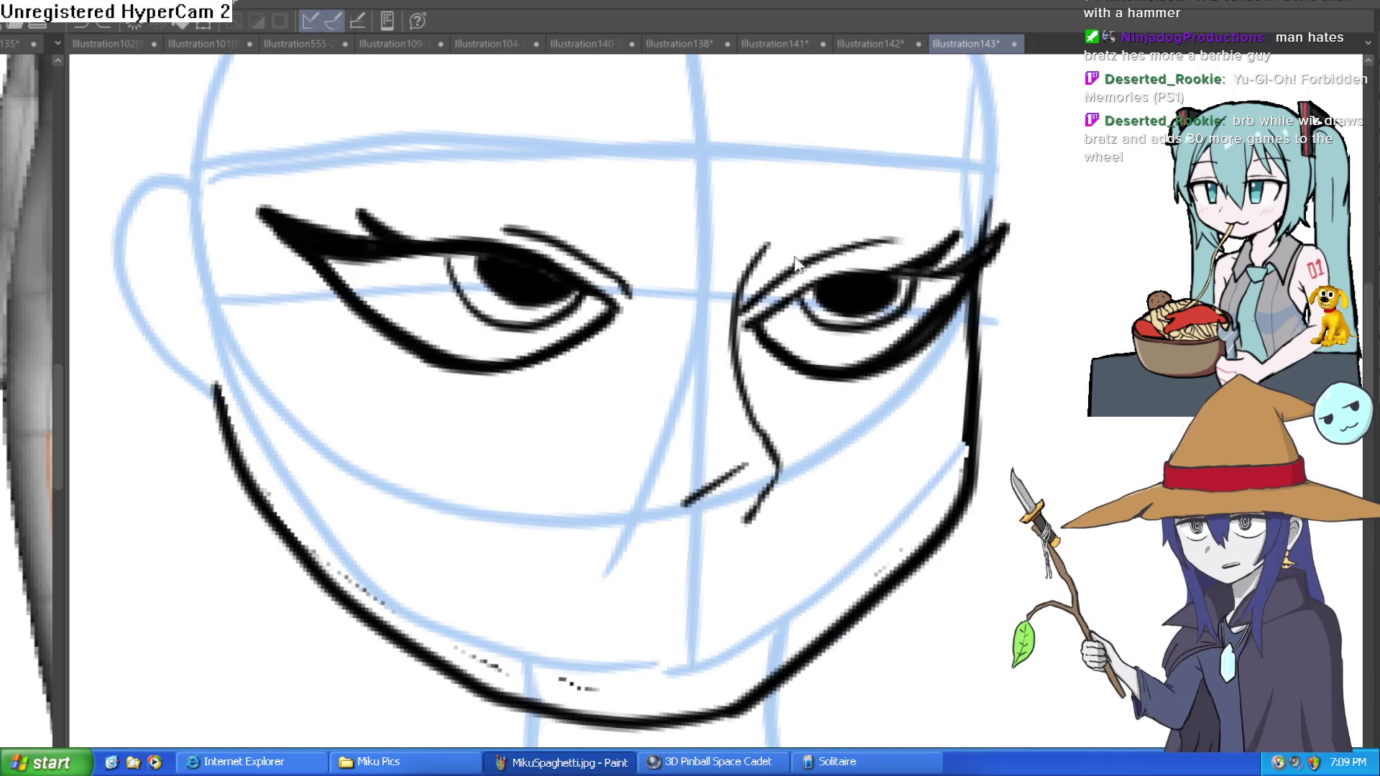
key("ctrl+y")
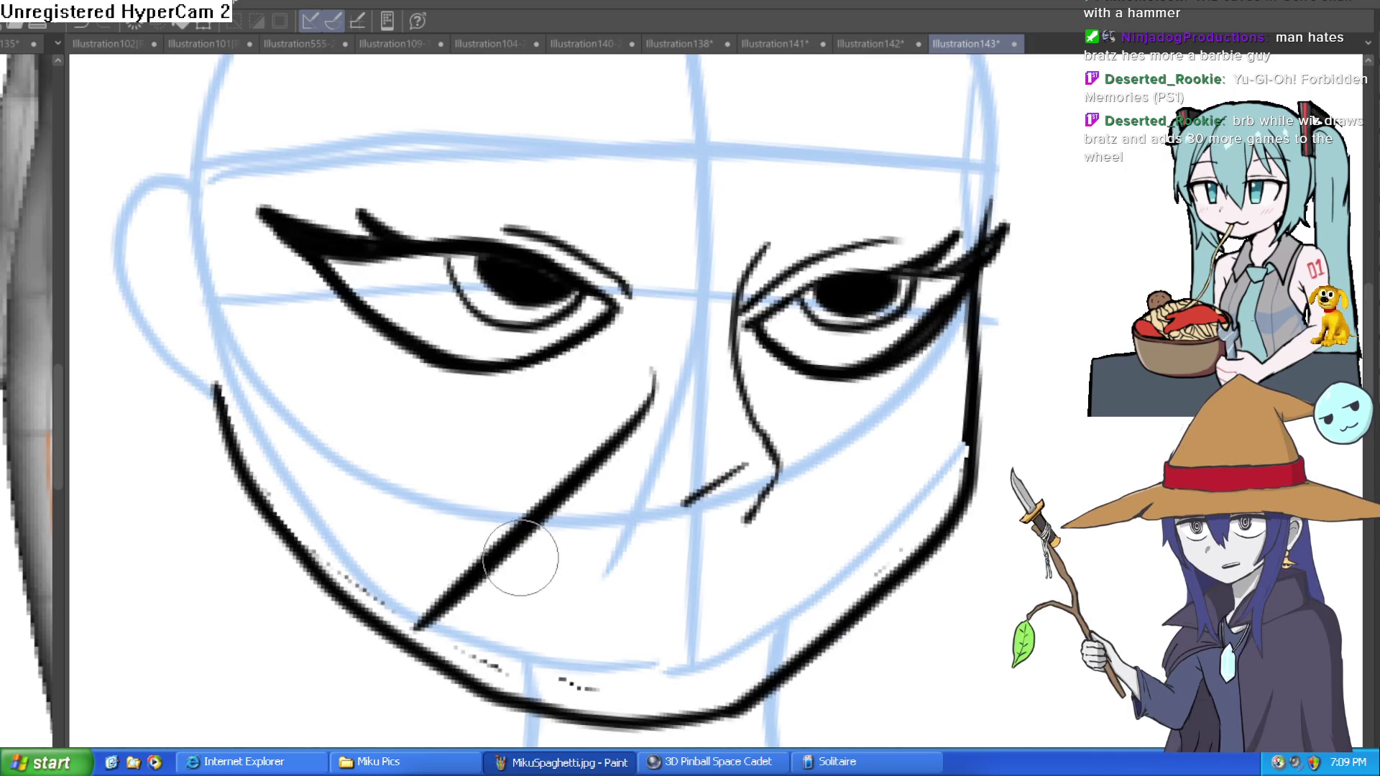
Remove the diagonal stroke and ink a thick arched eyebrow over the right eye
key("ctrl+z")
key("ctrl+minus")
key("ctrl+minus")
key("ctrl+minus")
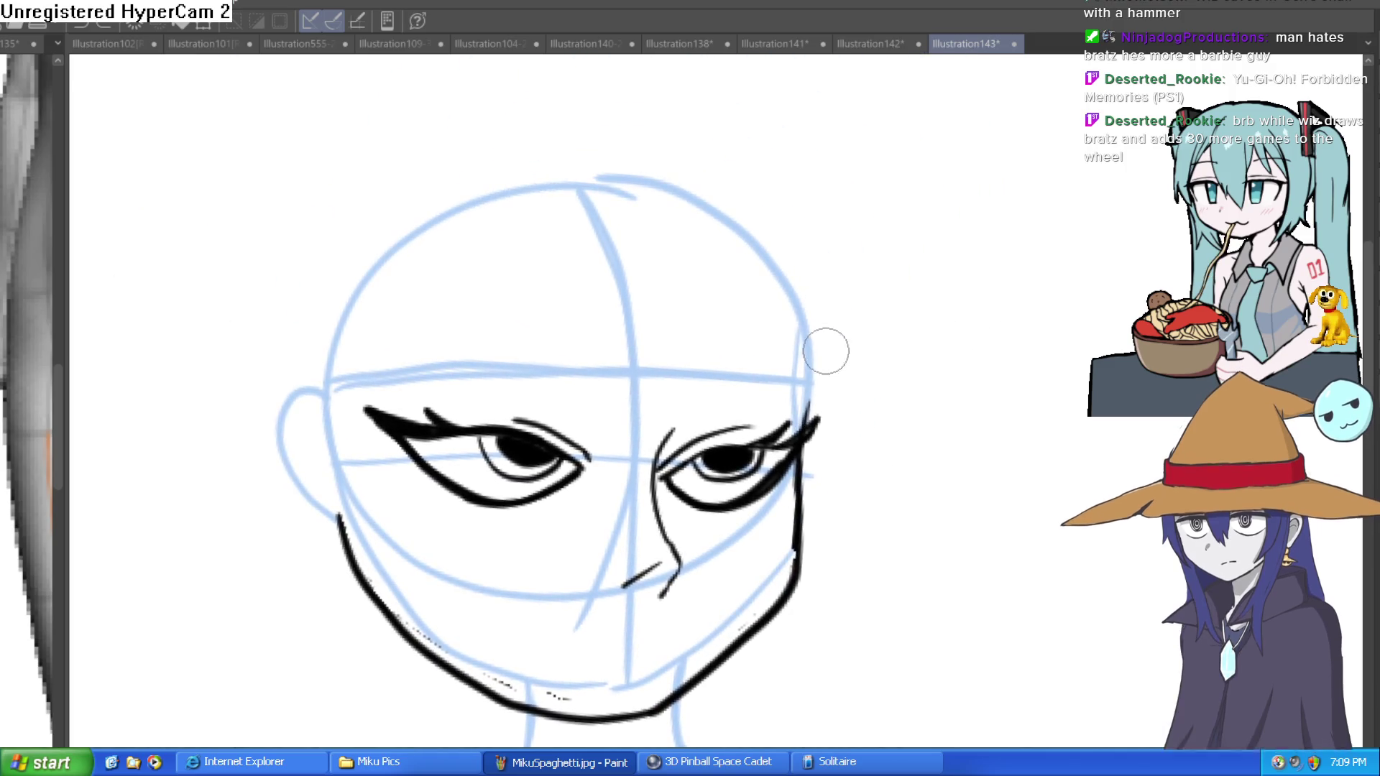
mouse_move(779, 342)
left_mouse_down()
mouse_move(813, 354)
mouse_move(702, 382)
mouse_move(708, 368)
left_mouse_up()
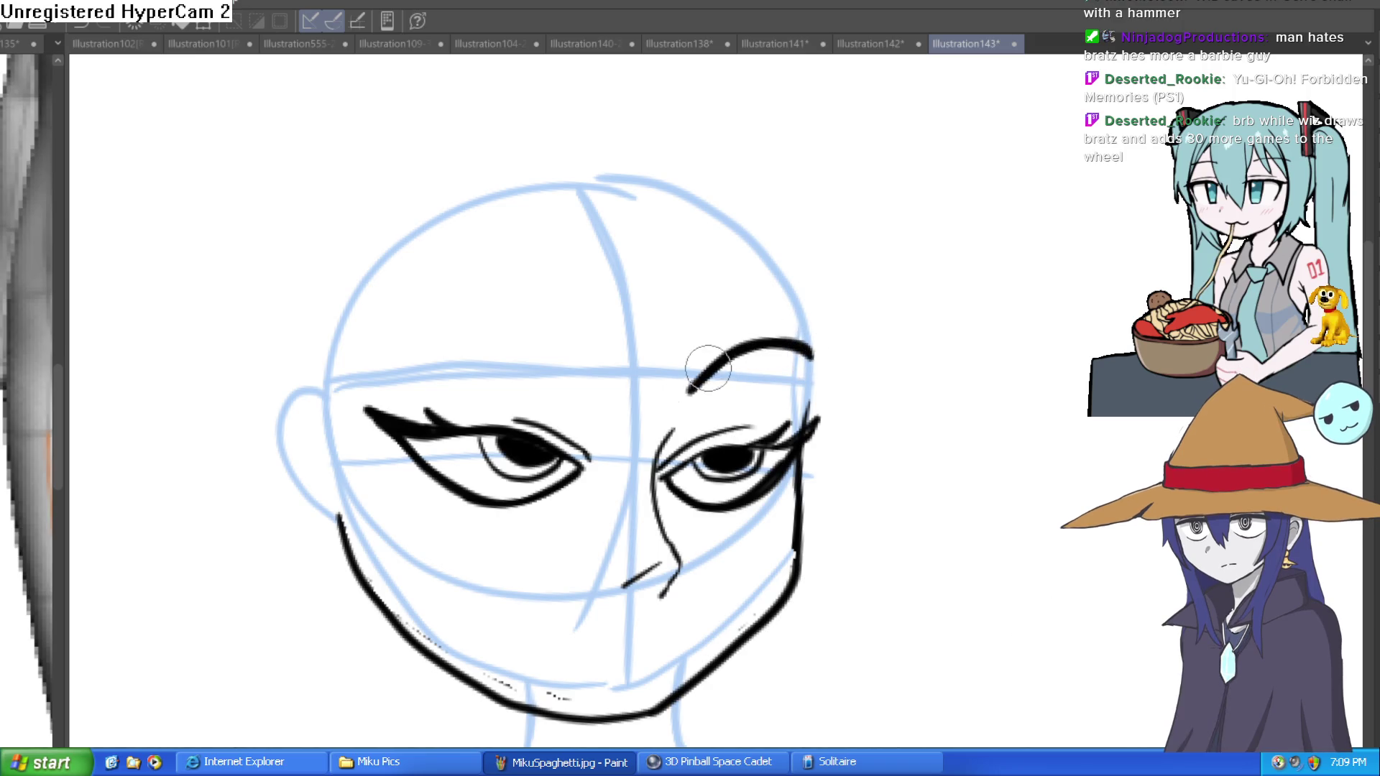
mouse_move(604, 356)
left_mouse_down()
mouse_move(692, 328)
mouse_move(585, 299)
mouse_move(493, 329)
mouse_move(585, 299)
mouse_move(662, 338)
left_mouse_up()
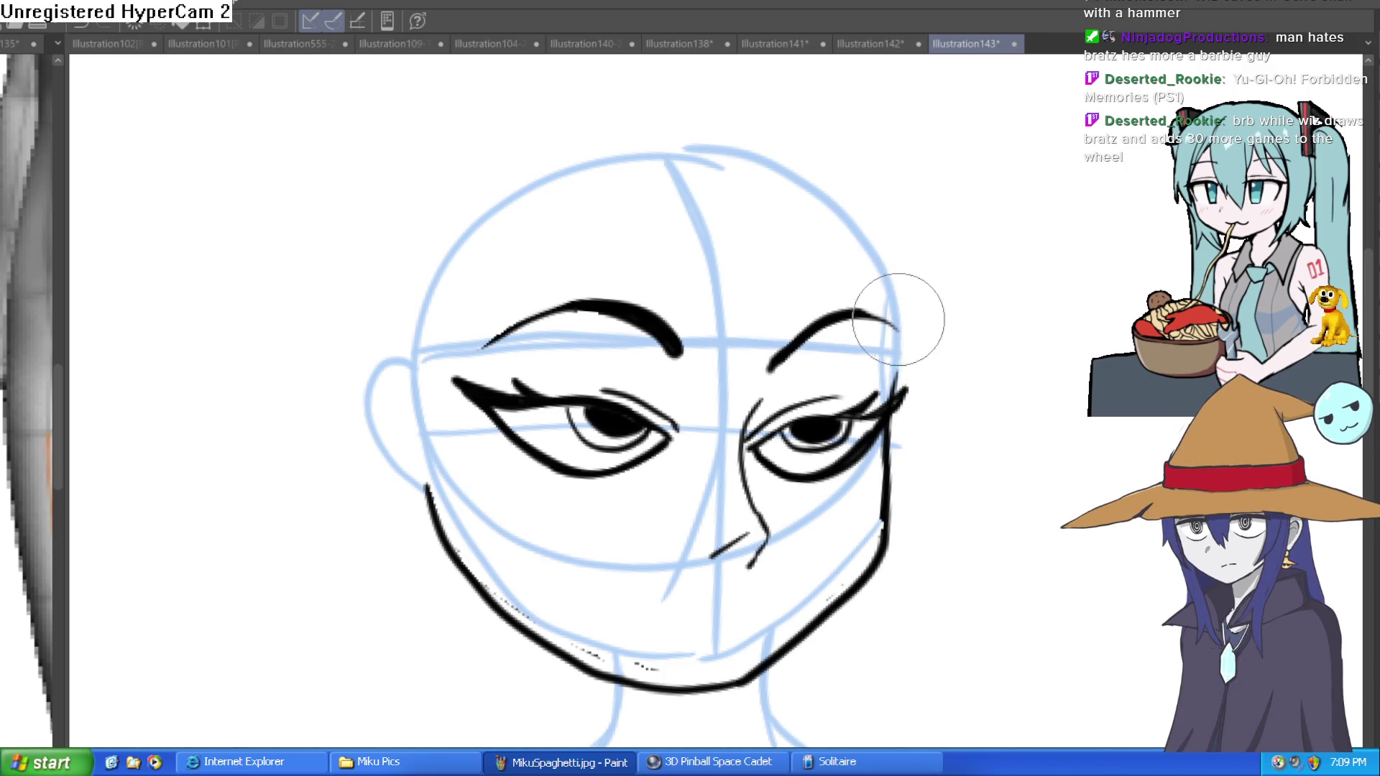
scroll(901, 328, "down", 3)
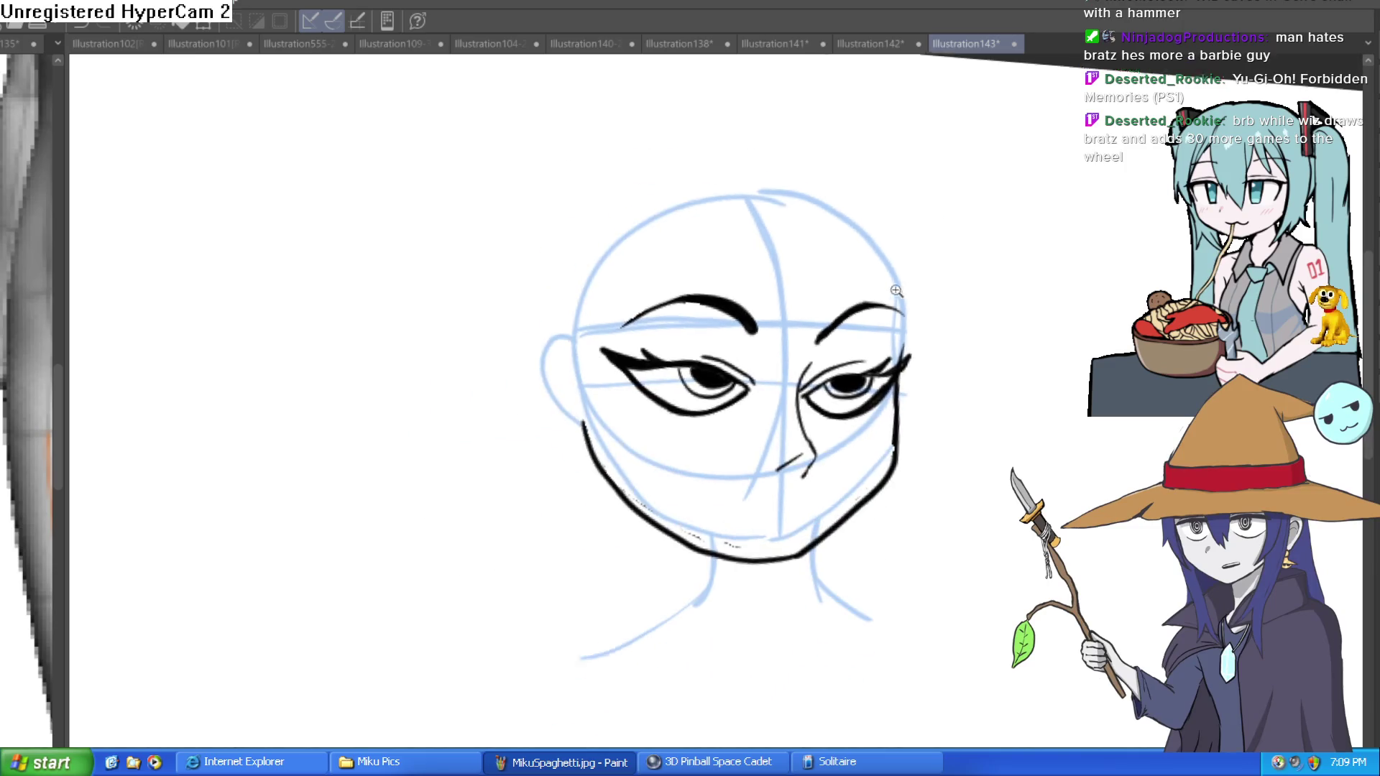
mouse_move(901, 327)
left_mouse_down()
mouse_move(854, 391)
mouse_move(854, 361)
mouse_move(877, 371)
left_mouse_up()
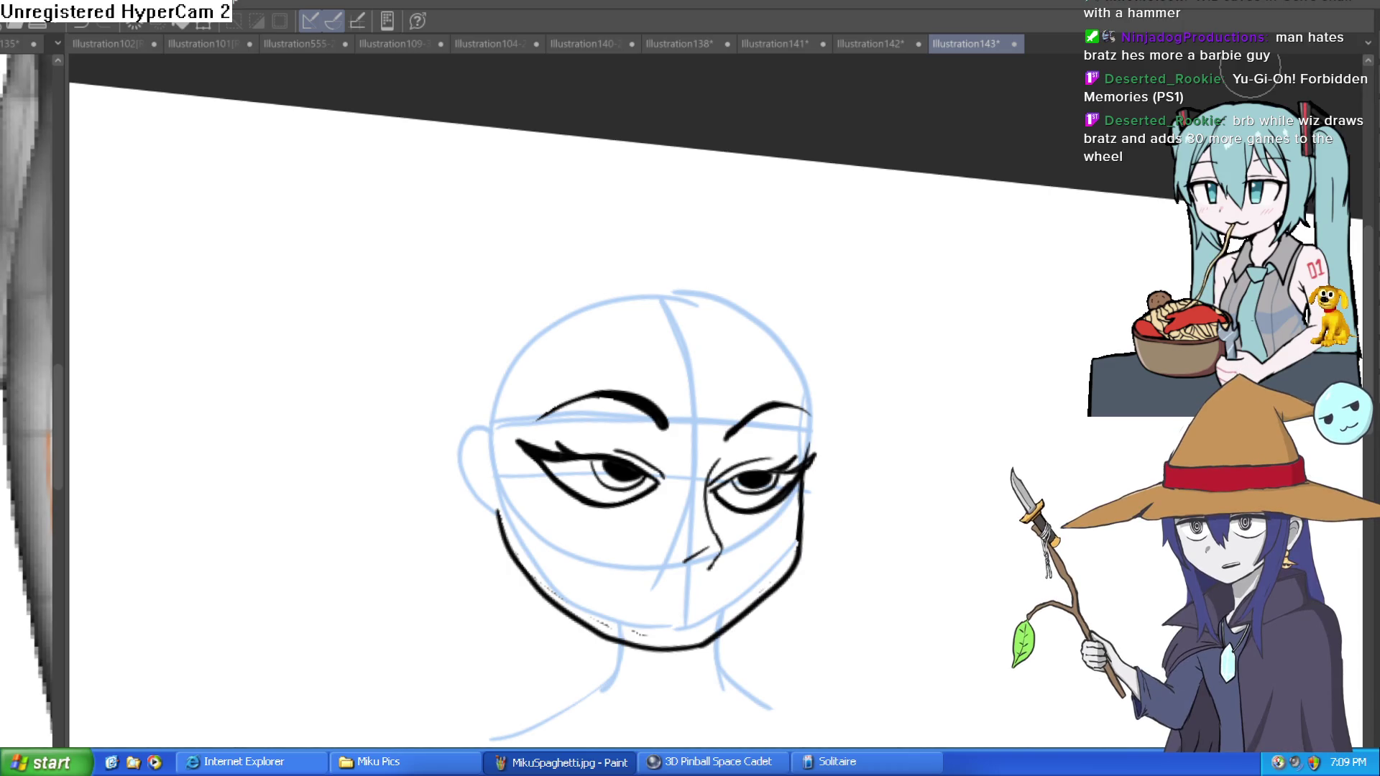
mouse_move(1017, 292)
left_mouse_down()
mouse_move(872, 277)
mouse_move(767, 222)
mouse_move(764, 154)
mouse_move(849, 252)
mouse_move(838, 261)
mouse_move(869, 252)
mouse_move(791, 167)
mouse_move(705, 280)
mouse_move(795, 299)
mouse_move(838, 346)
mouse_move(716, 212)
mouse_move(715, 225)
mouse_move(831, 231)
mouse_move(915, 314)
mouse_move(898, 288)
mouse_move(801, 246)
mouse_move(884, 182)
mouse_move(949, 177)
mouse_move(979, 186)
mouse_move(945, 249)
left_mouse_up()
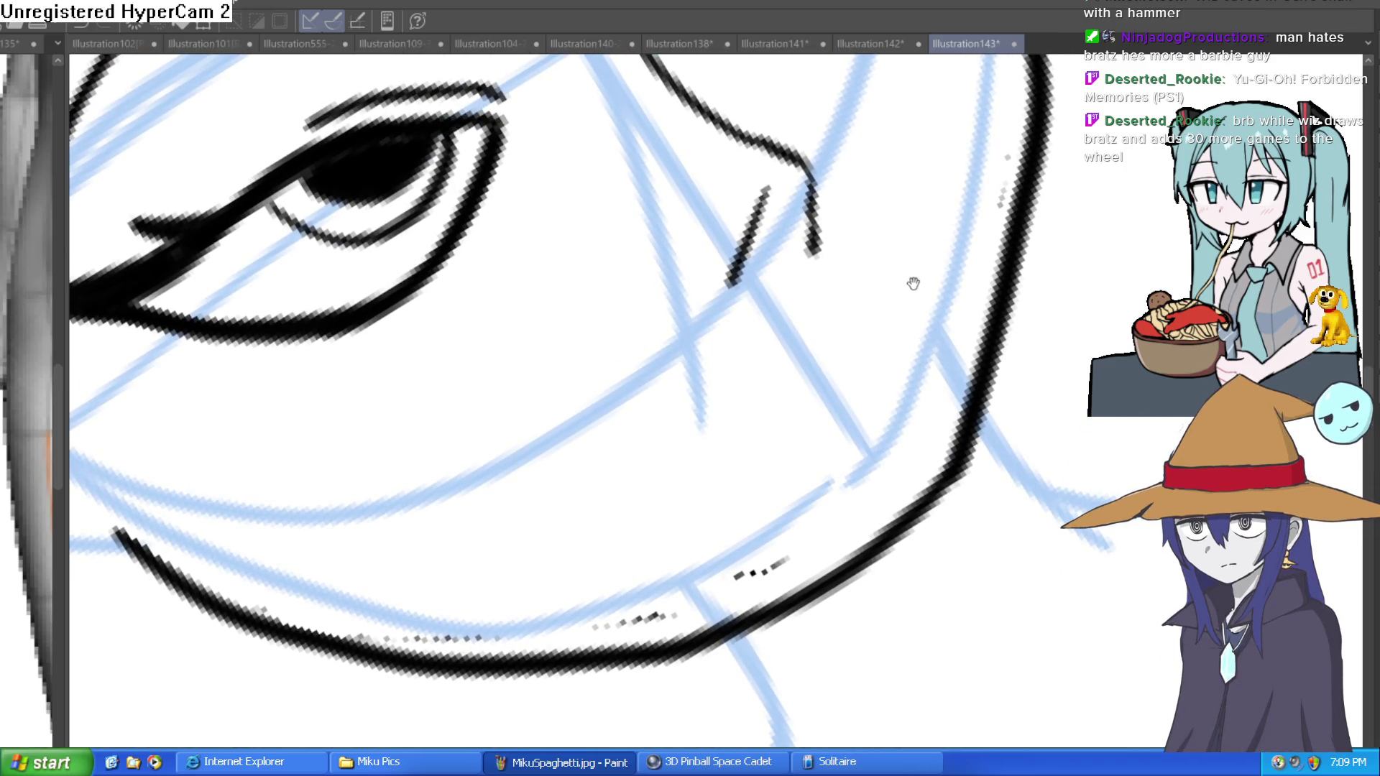
Erase the stray dots along the lower jaw and outline full lips below the nose
mouse_move(801, 554)
left_mouse_down()
mouse_move(641, 585)
mouse_move(251, 608)
left_mouse_up()
left_click_drag(259, 213, 186, 286)
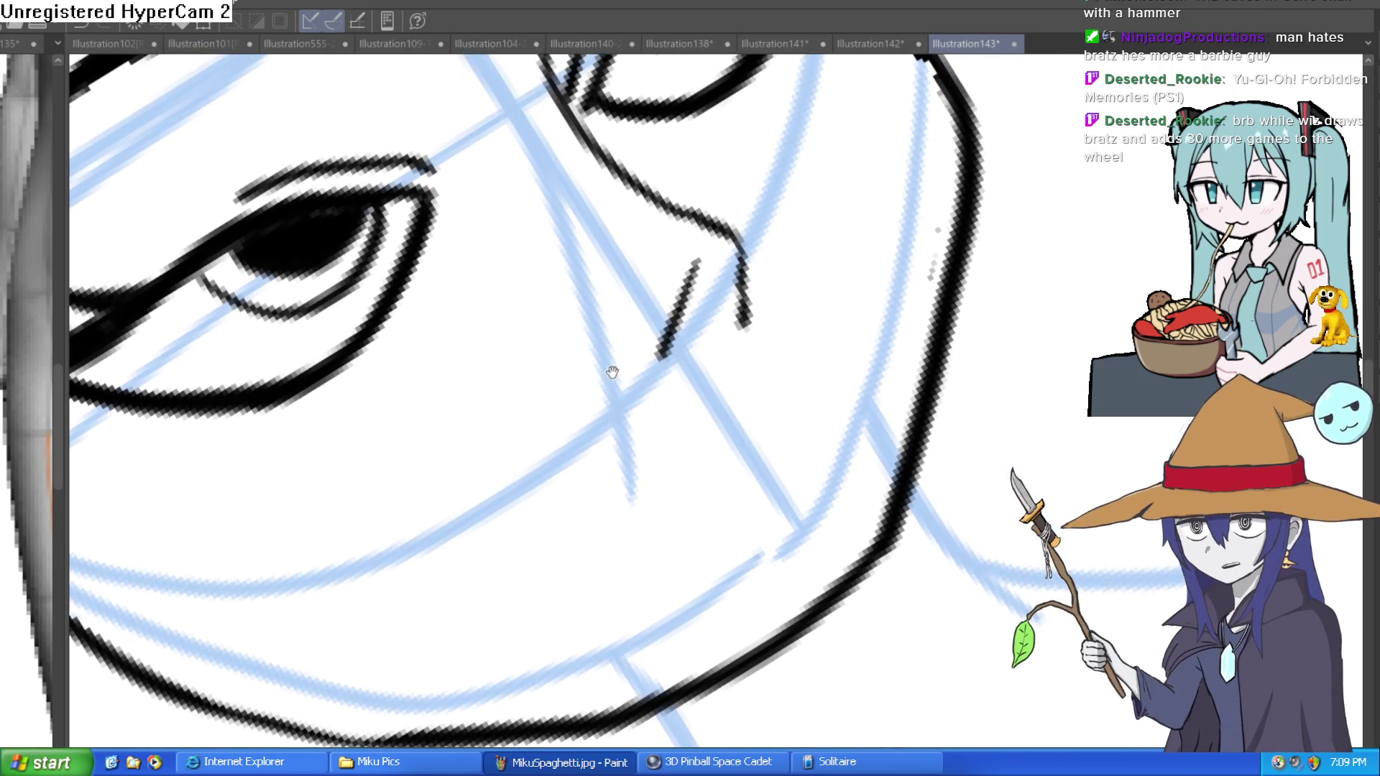
mouse_move(645, 558)
left_mouse_down()
mouse_move(650, 462)
mouse_move(783, 364)
mouse_move(770, 373)
mouse_move(833, 261)
mouse_move(897, 237)
mouse_move(866, 348)
mouse_move(706, 520)
mouse_move(645, 557)
left_mouse_up()
mouse_move(892, 269)
left_mouse_down()
mouse_move(832, 524)
mouse_move(643, 578)
left_mouse_up()
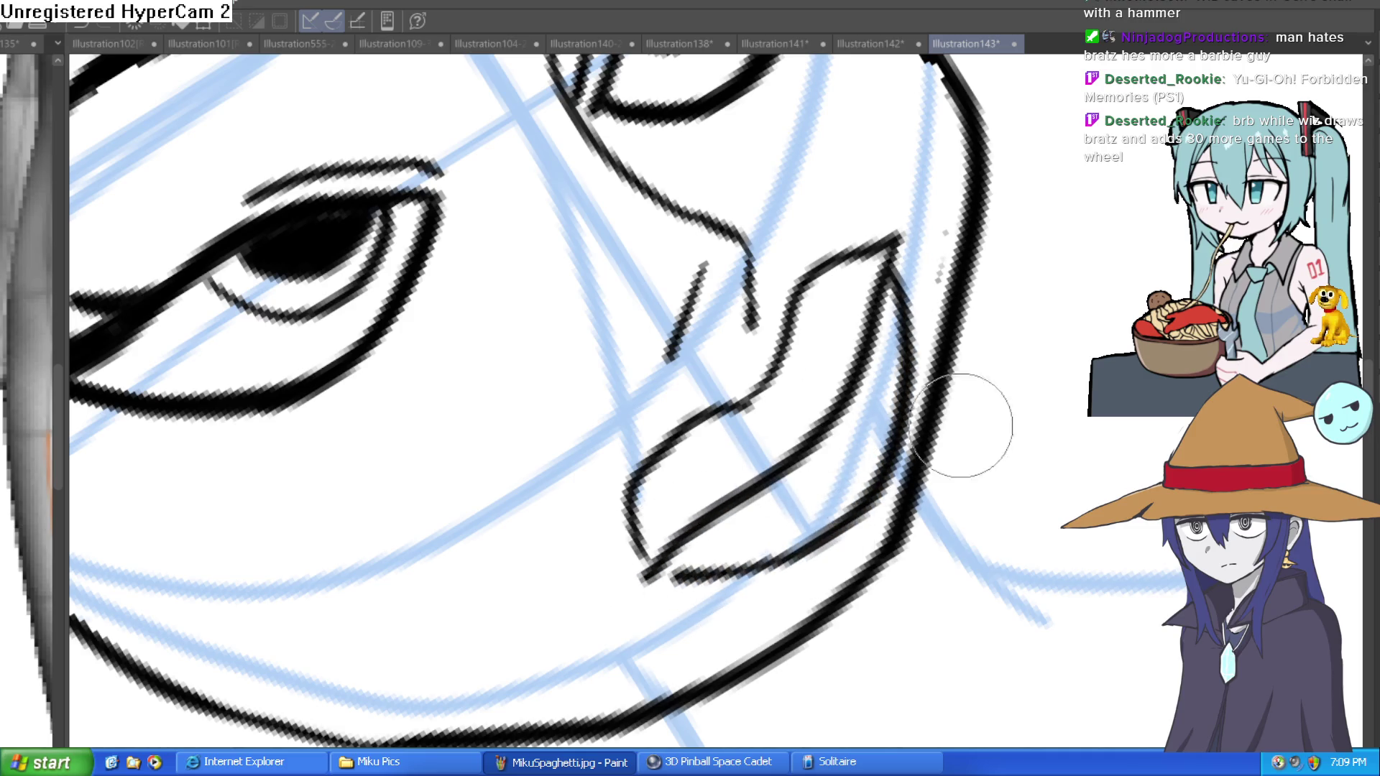
scroll(963, 417, "down", 5)
Add an eyelash on the left eye's upper lid
mouse_move(1164, 338)
left_mouse_down()
mouse_move(1079, 329)
mouse_move(1087, 283)
mouse_move(1050, 225)
mouse_move(973, 280)
mouse_move(964, 253)
mouse_move(917, 278)
mouse_move(904, 234)
left_mouse_up()
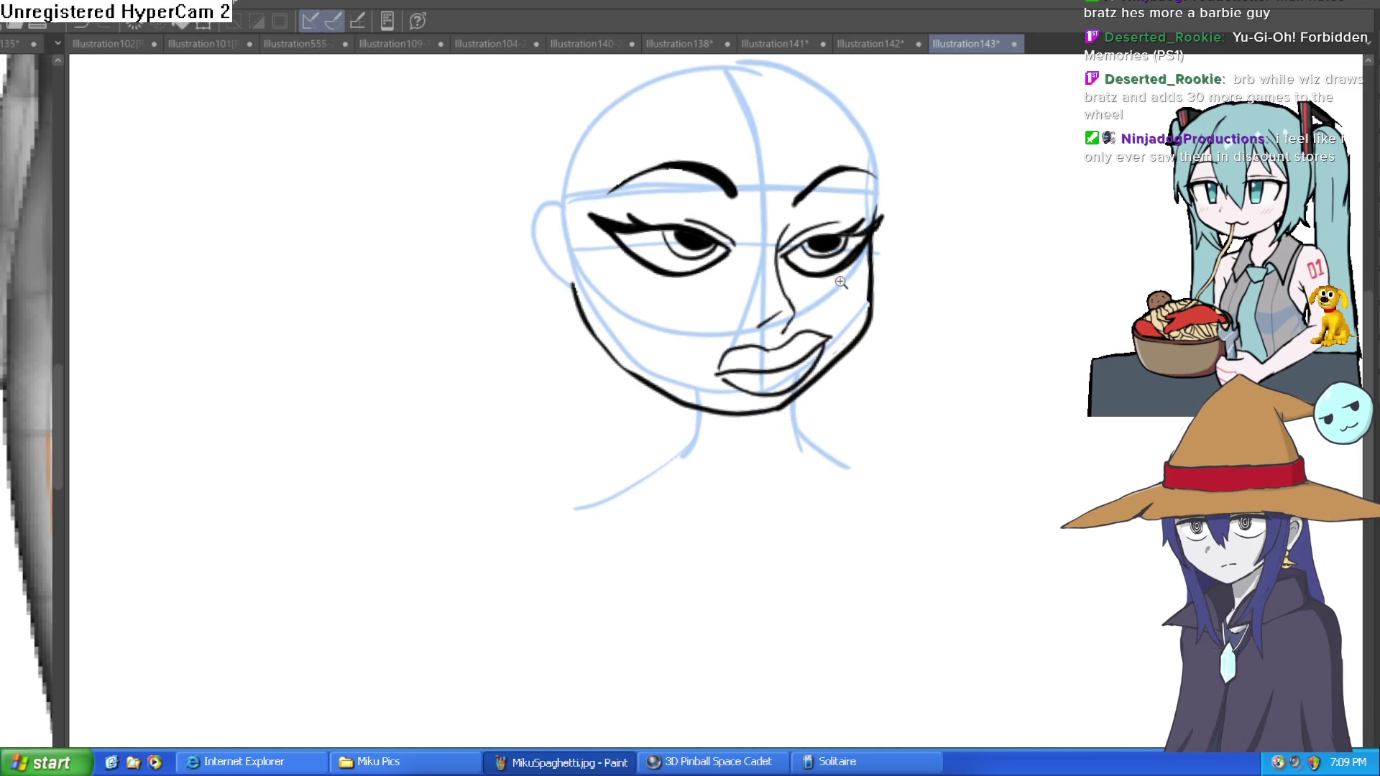
scroll(838, 334, "up", 3)
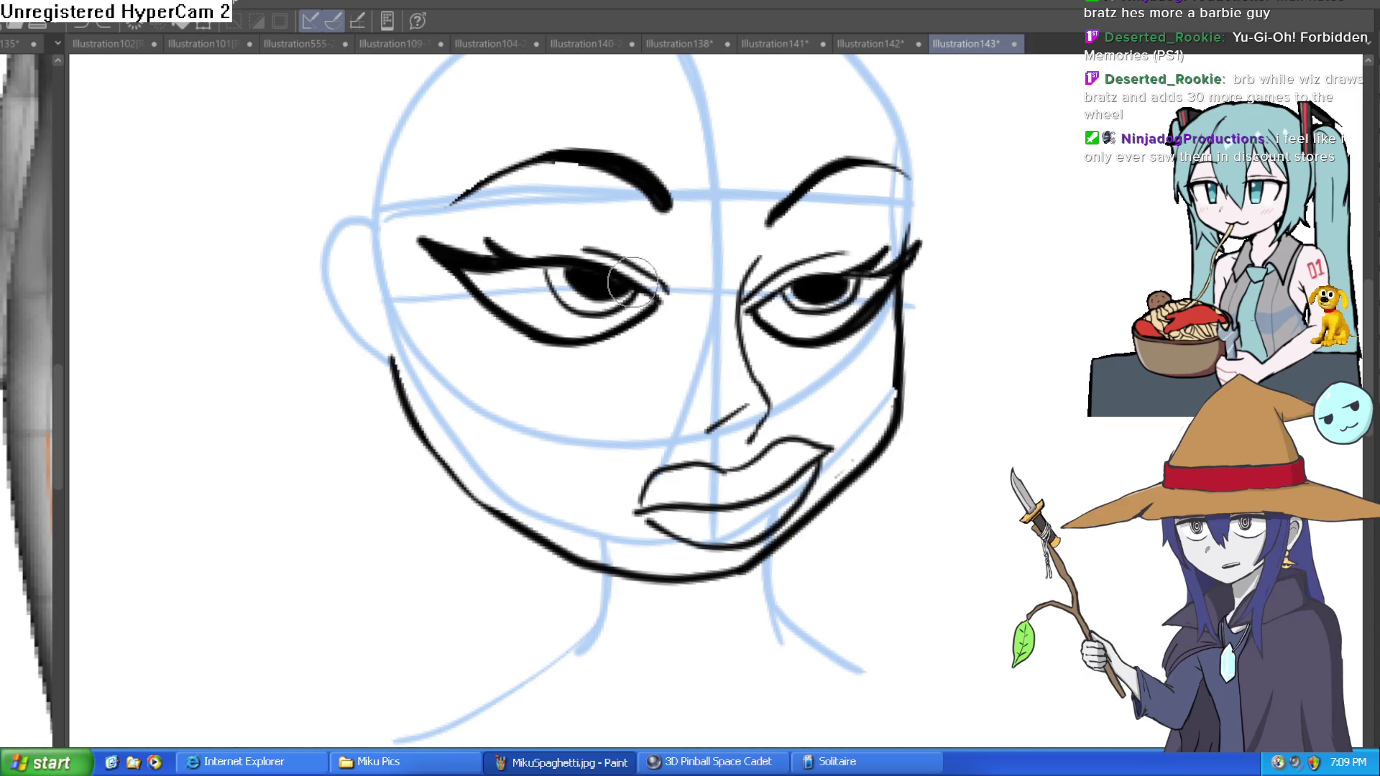
left_click_drag(540, 252, 519, 229)
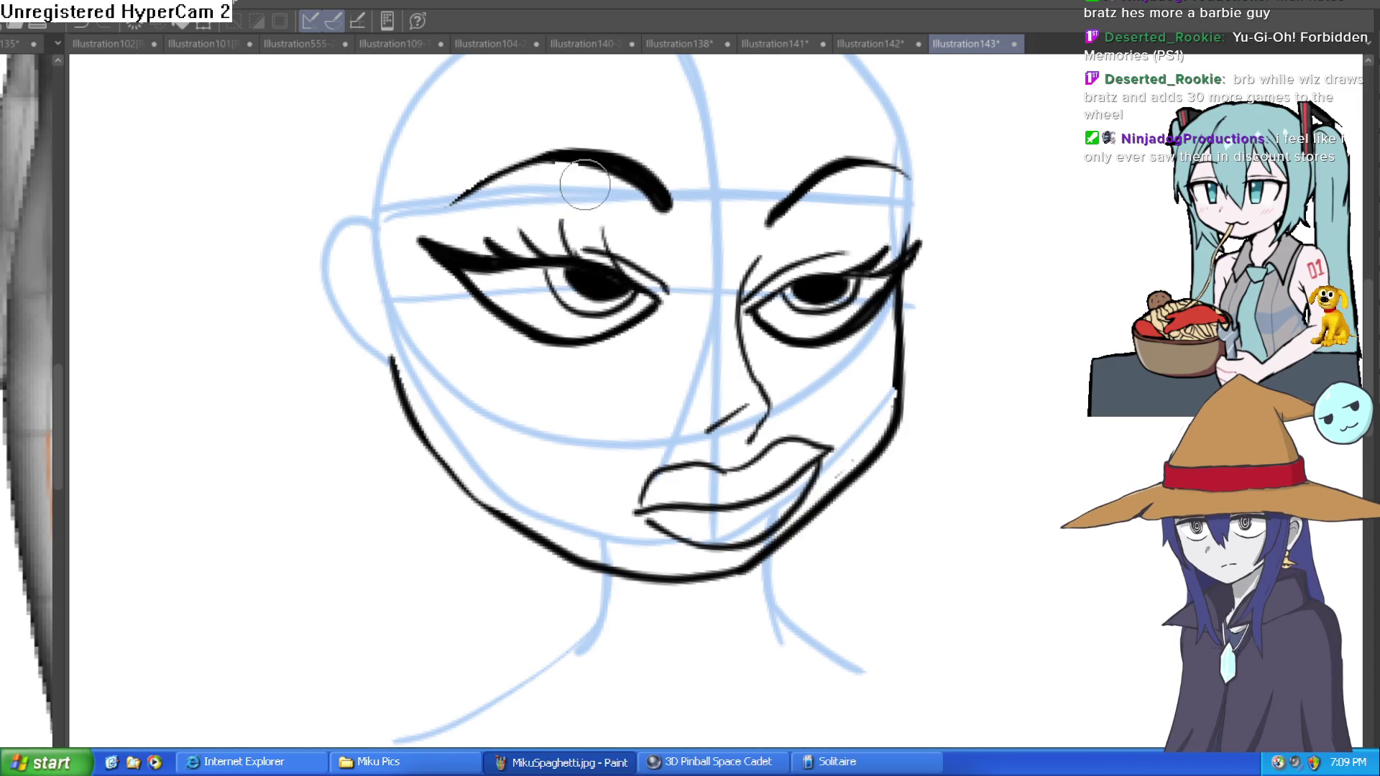
Thicken the right eye's upper lid and draw a long hair strand down the right side
mouse_move(801, 276)
left_mouse_down()
mouse_move(839, 256)
mouse_move(879, 321)
left_mouse_up()
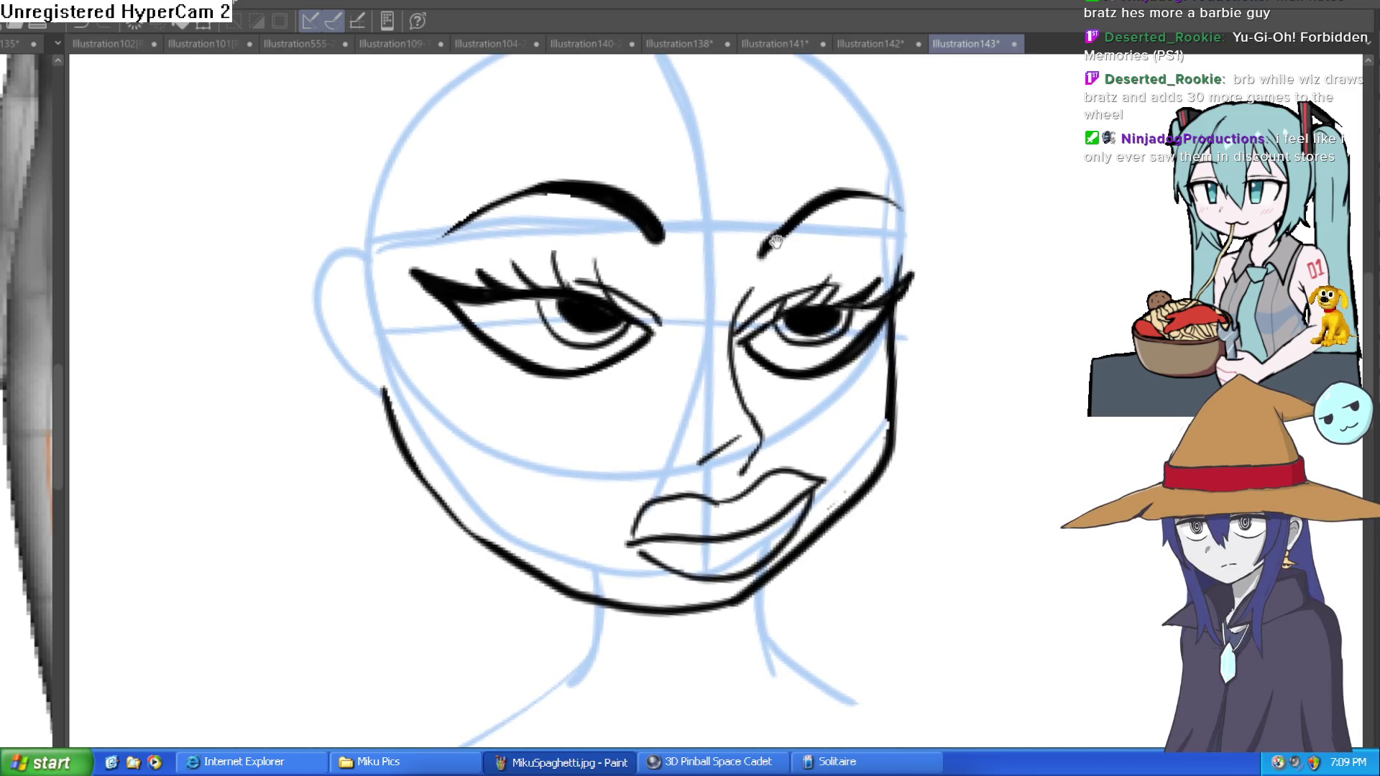
scroll(885, 252, "down", 2)
mouse_move(973, 256)
left_mouse_down()
mouse_move(762, 237)
mouse_move(780, 311)
mouse_move(721, 492)
mouse_move(732, 382)
left_mouse_up()
Ink the hair strands down both sides, the V-shaped bangs over the right eye, and flared lower tips
mouse_move(467, 201)
left_mouse_down()
mouse_move(542, 532)
mouse_move(417, 203)
left_mouse_up()
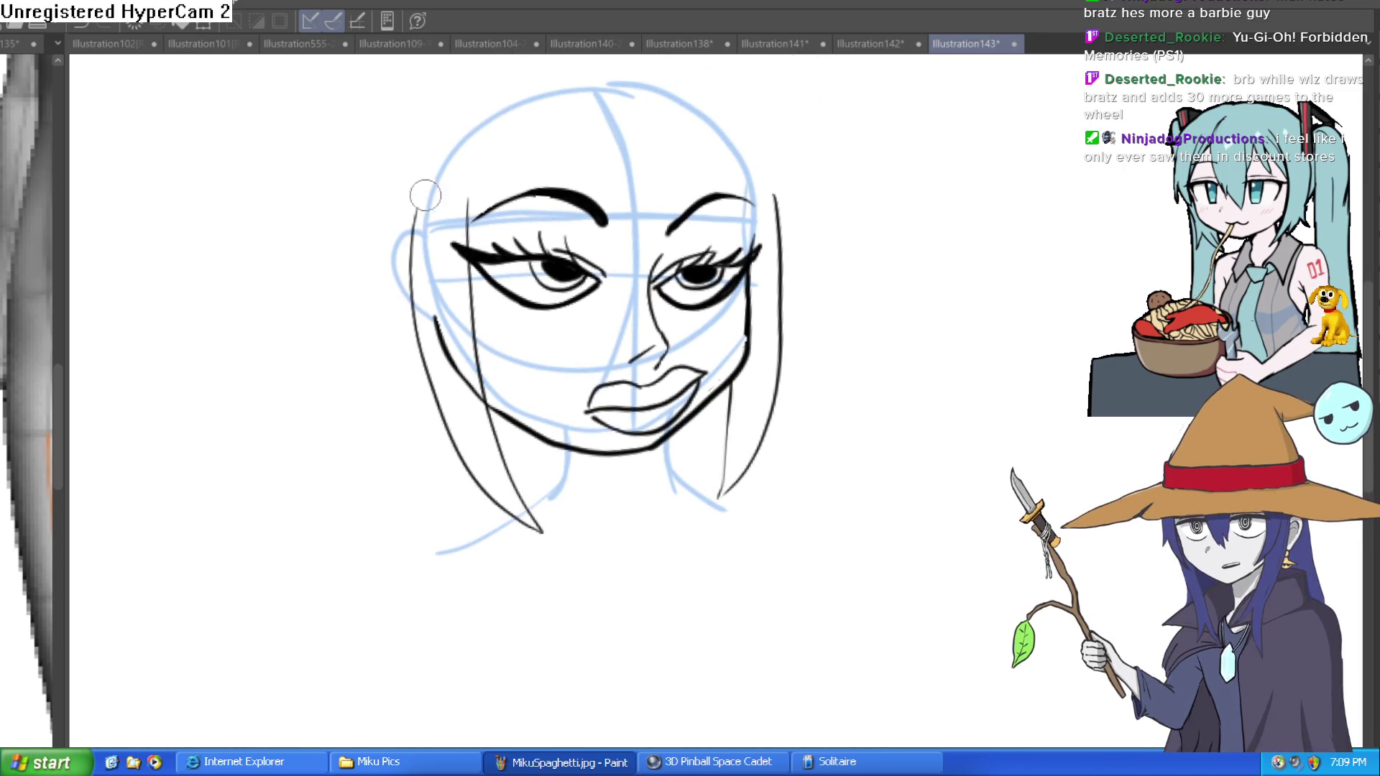
left_click_drag(475, 374, 512, 157)
mouse_move(669, 118)
left_mouse_down()
mouse_move(579, 359)
mouse_move(624, 140)
left_mouse_up()
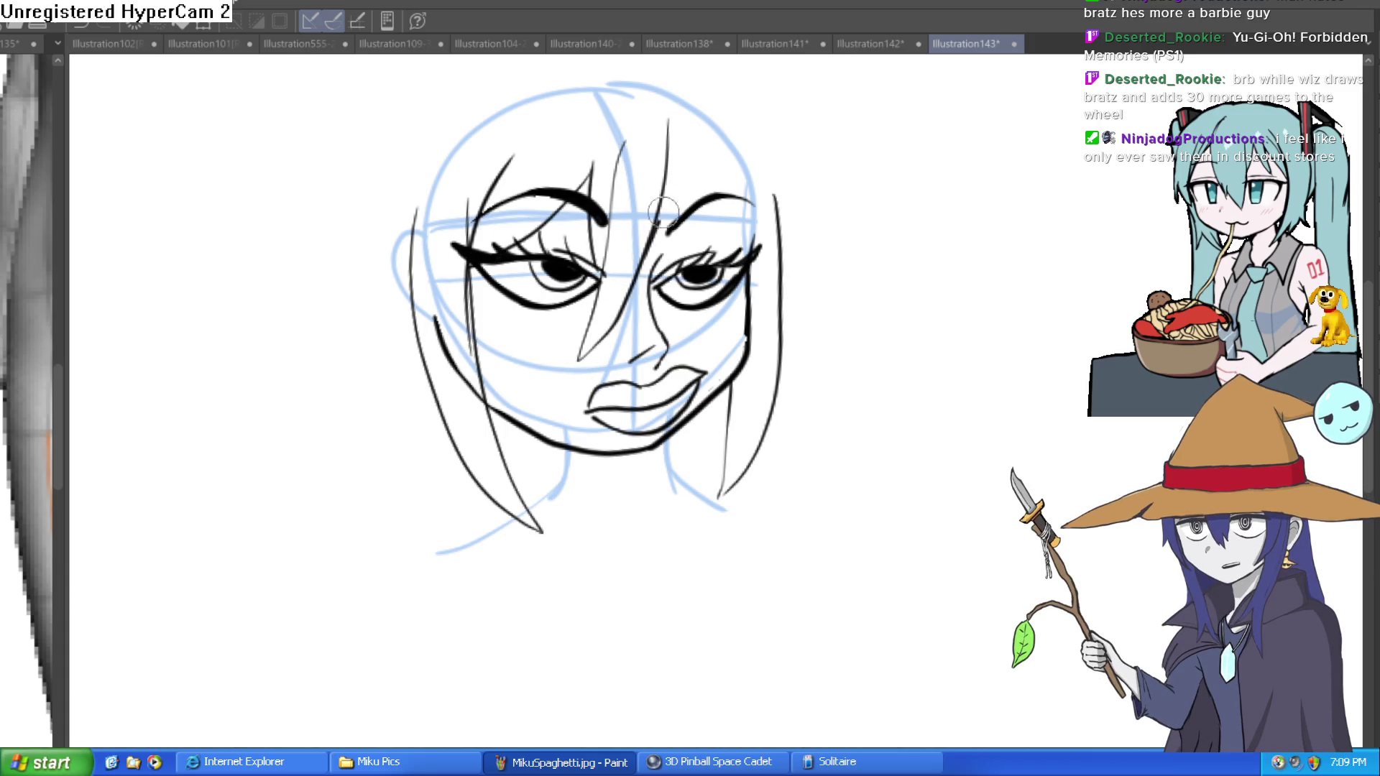
left_click_drag(766, 250, 770, 194)
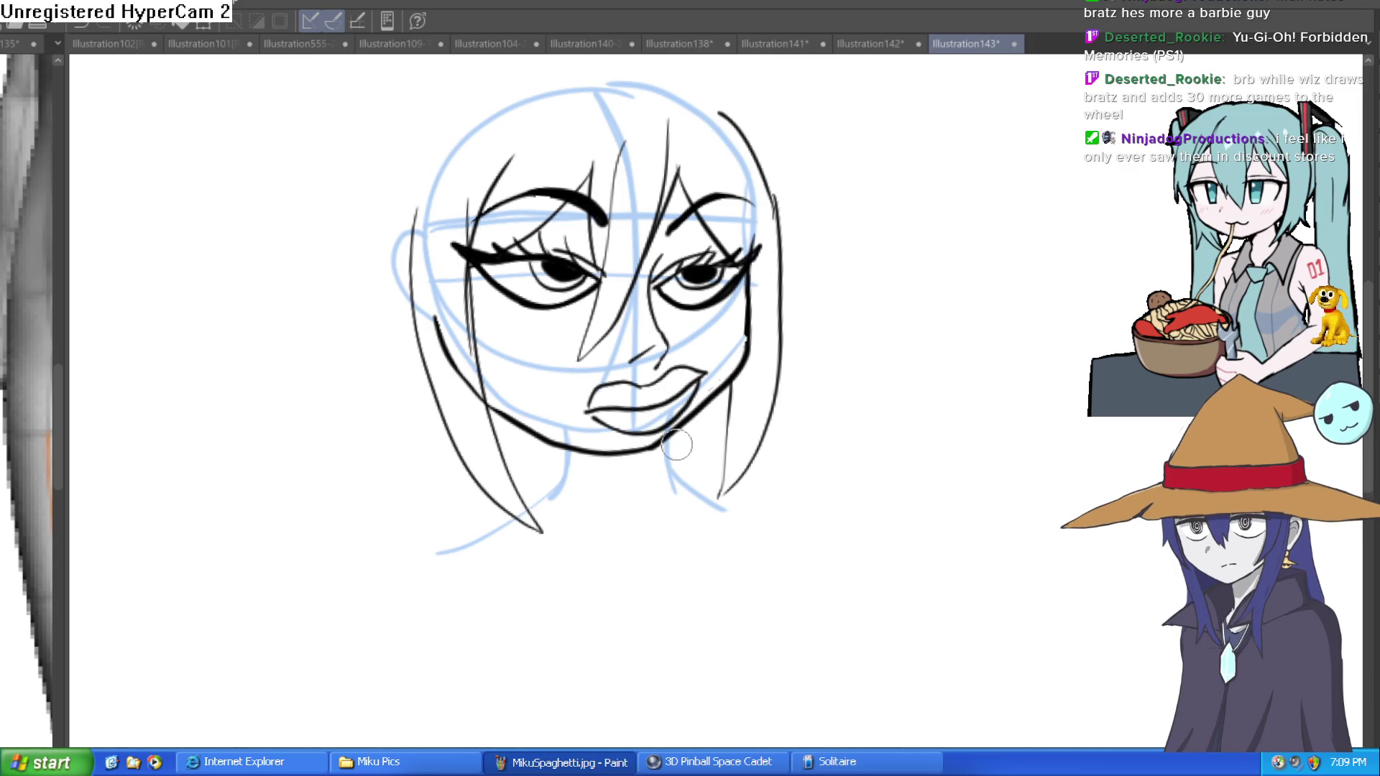
left_click_drag(564, 450, 558, 542)
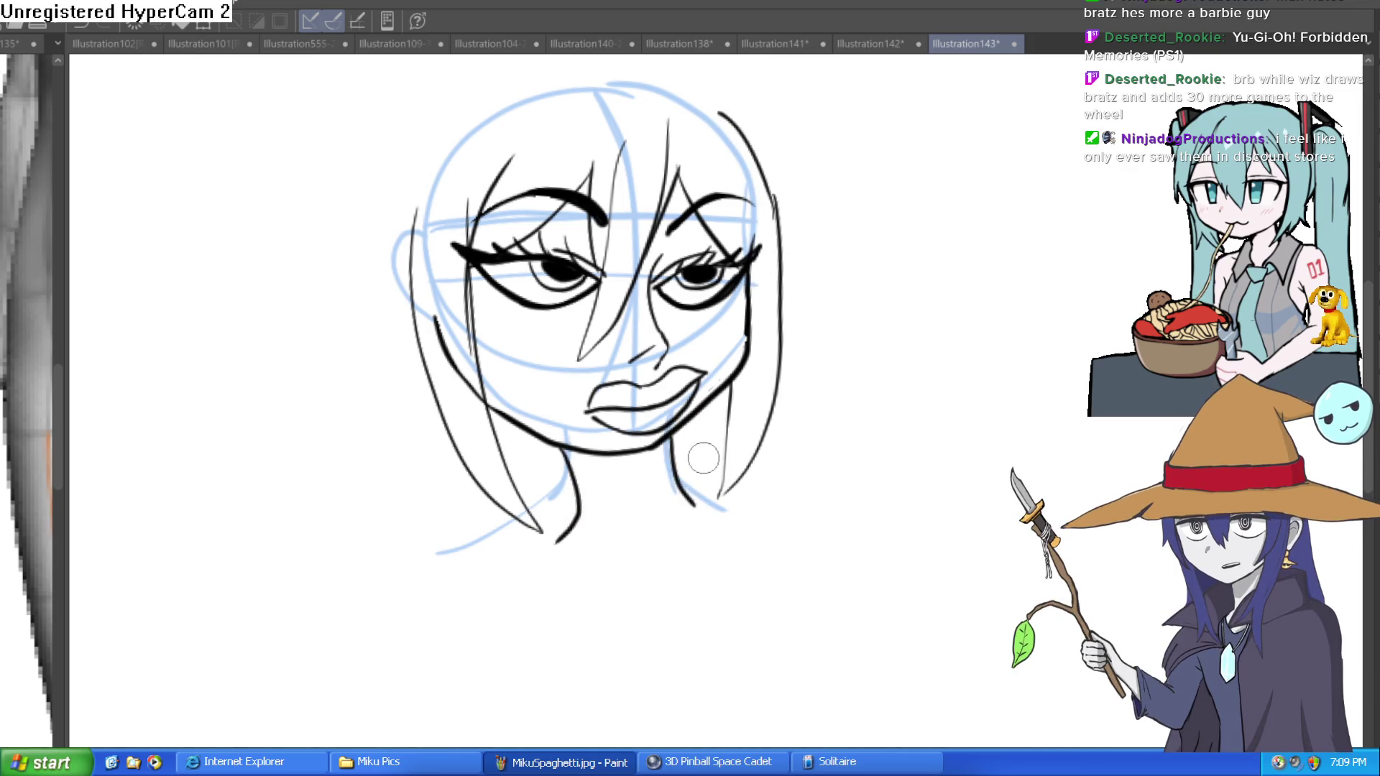
left_click_drag(694, 498, 780, 516)
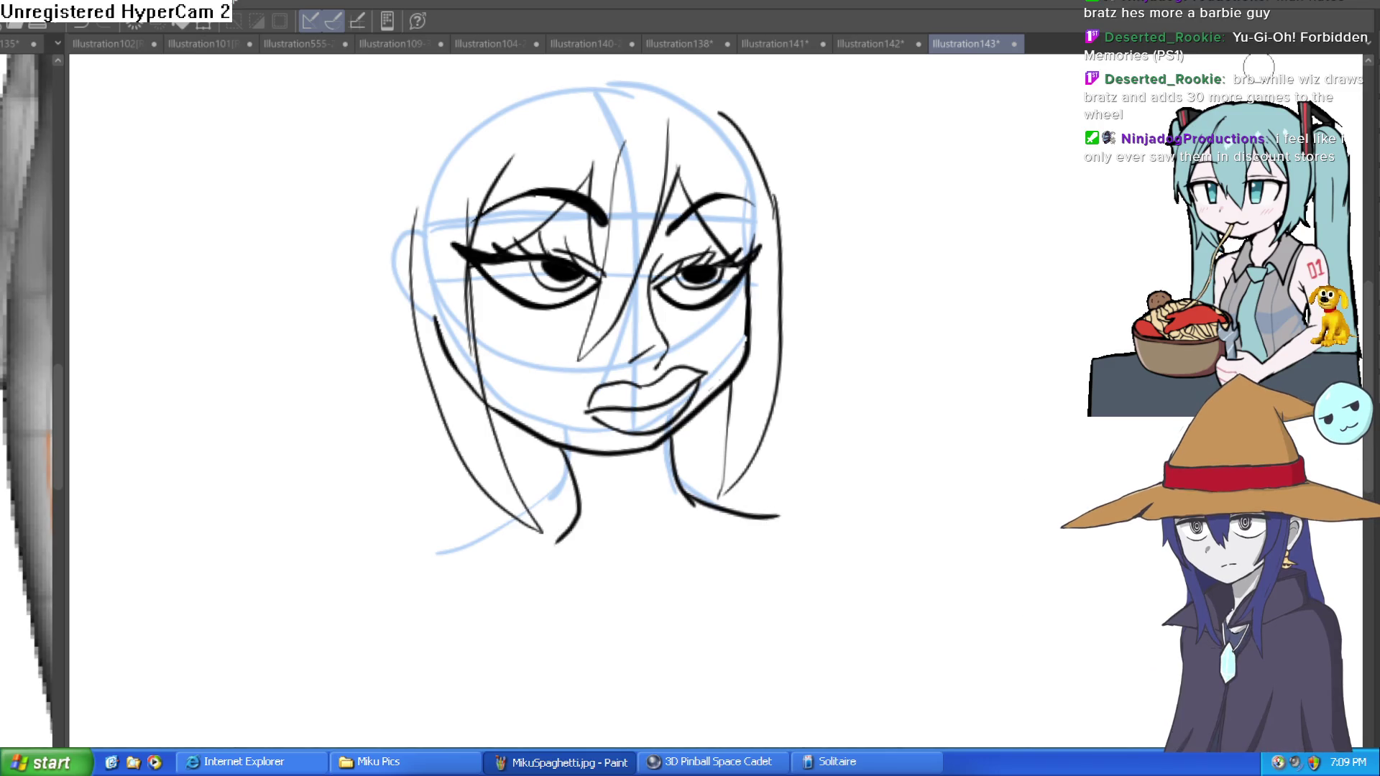
Zoom out, tilt the canvas view slightly clockwise and shift the drawing lower in the view
scroll(885, 215, "down", 2)
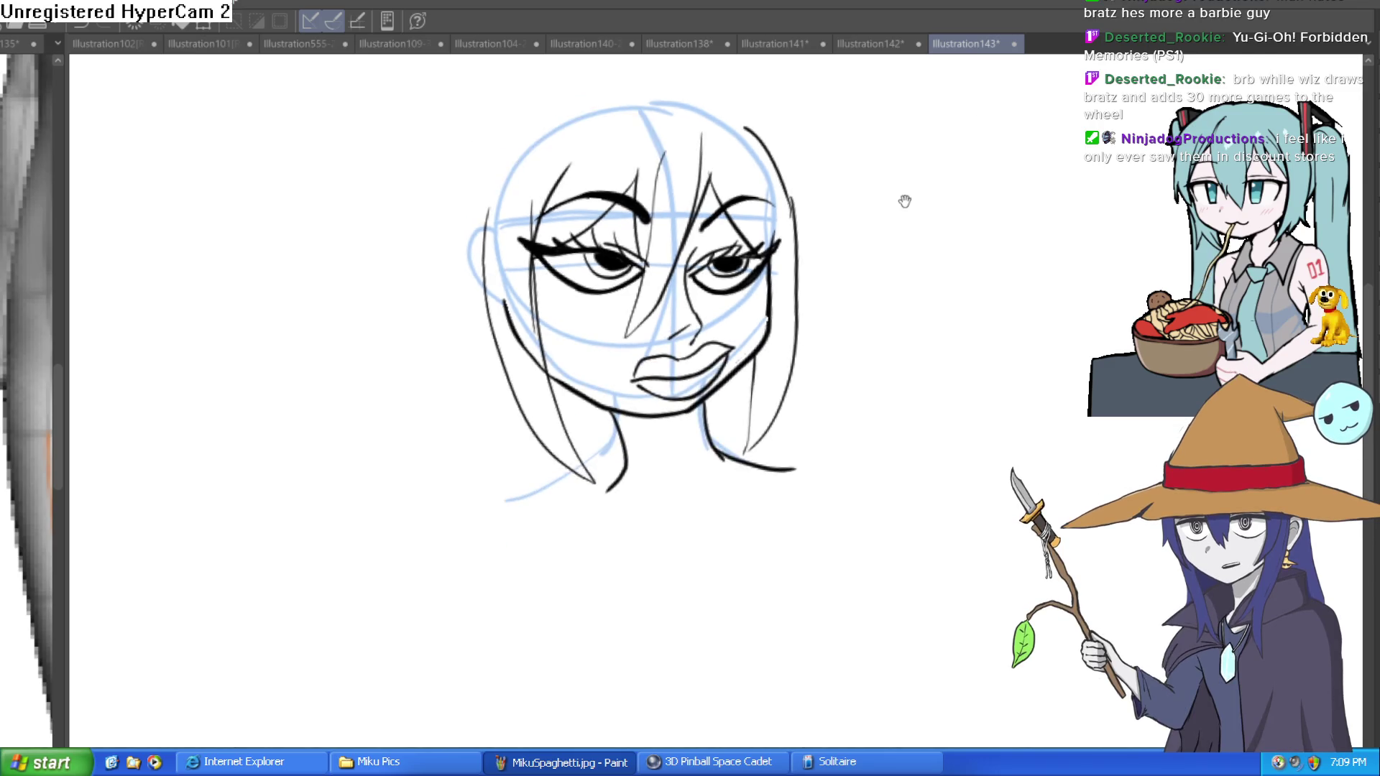
left_click_drag(902, 201, 893, 259)
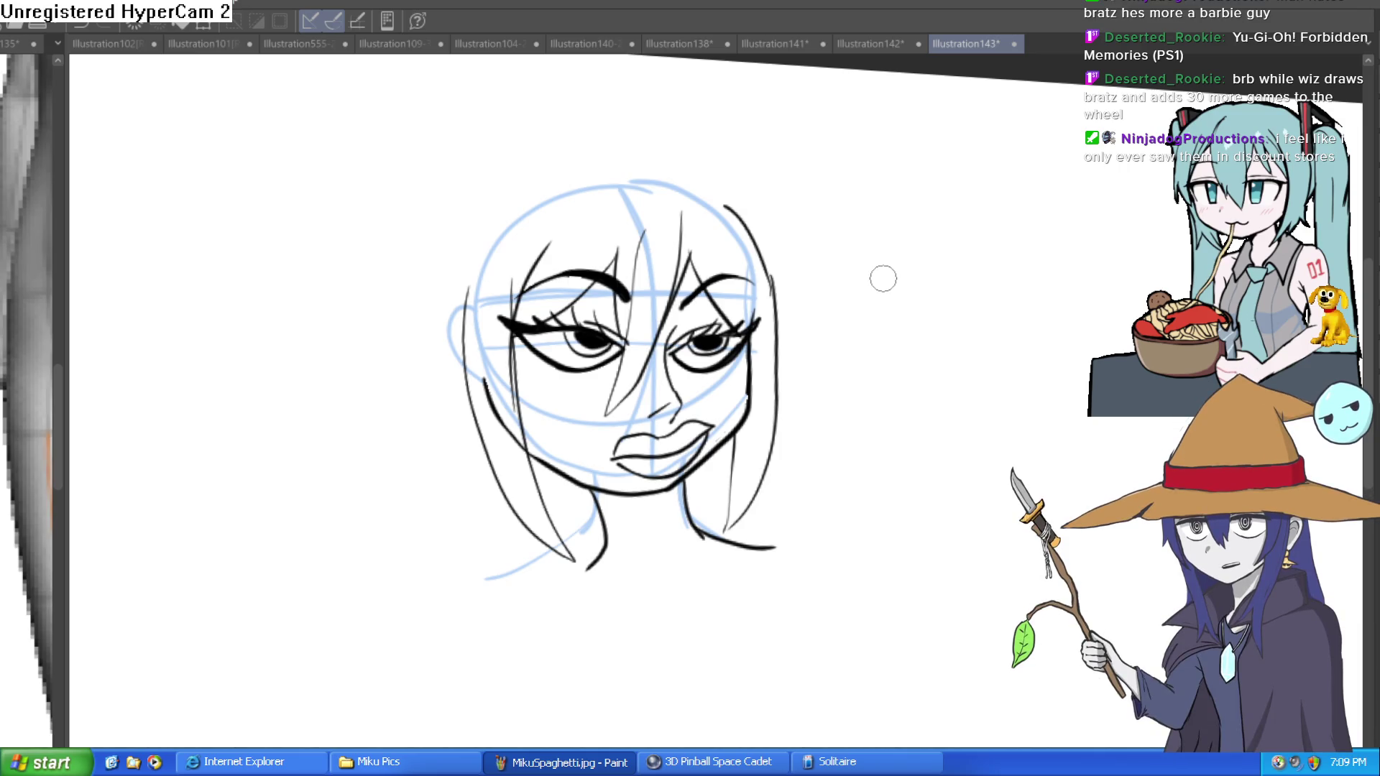
scroll(889, 280, "down", 1)
mouse_move(878, 277)
left_mouse_down()
mouse_move(889, 354)
mouse_move(930, 308)
left_mouse_up()
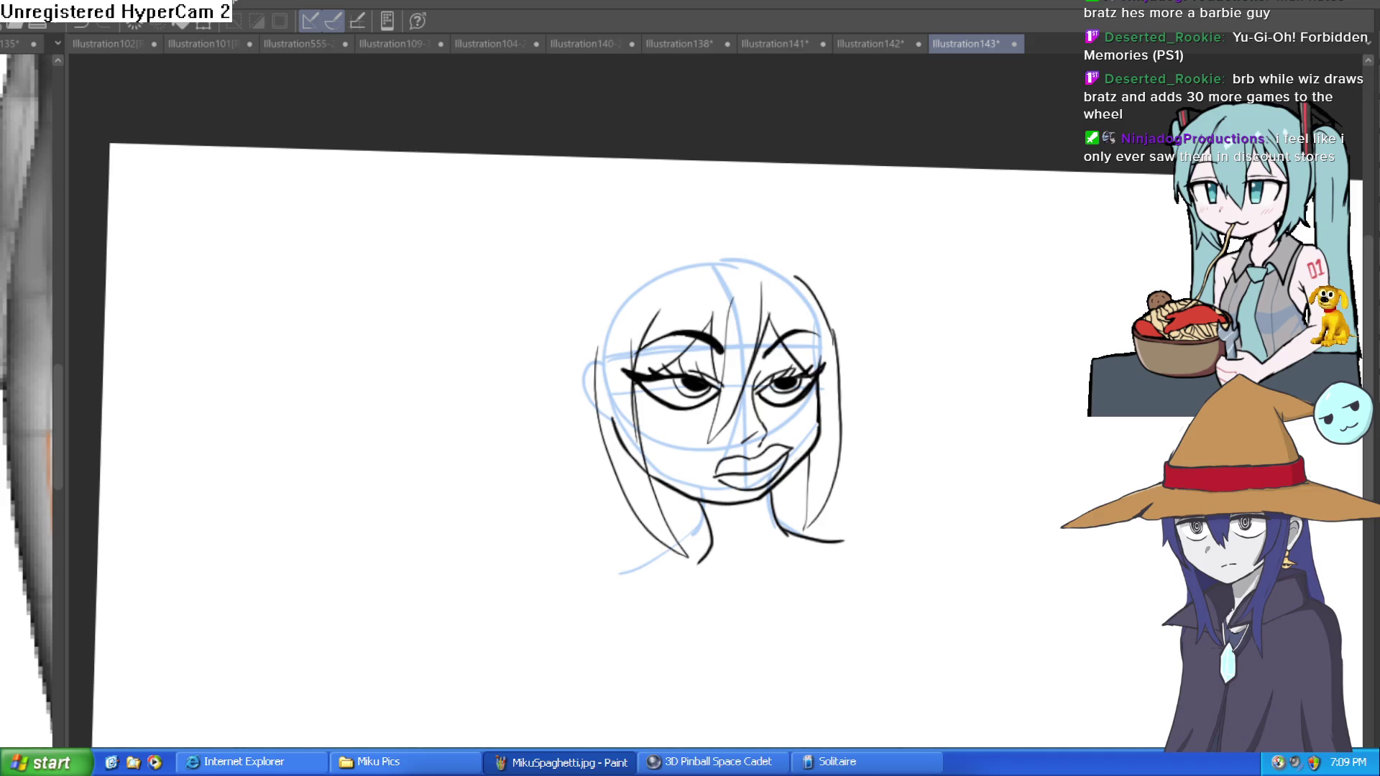
Ink the right-side hair line and the head-top outline, erasing the stroke's stray left part
mouse_move(832, 338)
left_mouse_down()
mouse_move(782, 271)
mouse_move(734, 248)
mouse_move(798, 268)
mouse_move(840, 359)
mouse_move(767, 255)
mouse_move(708, 247)
mouse_move(615, 269)
left_mouse_up()
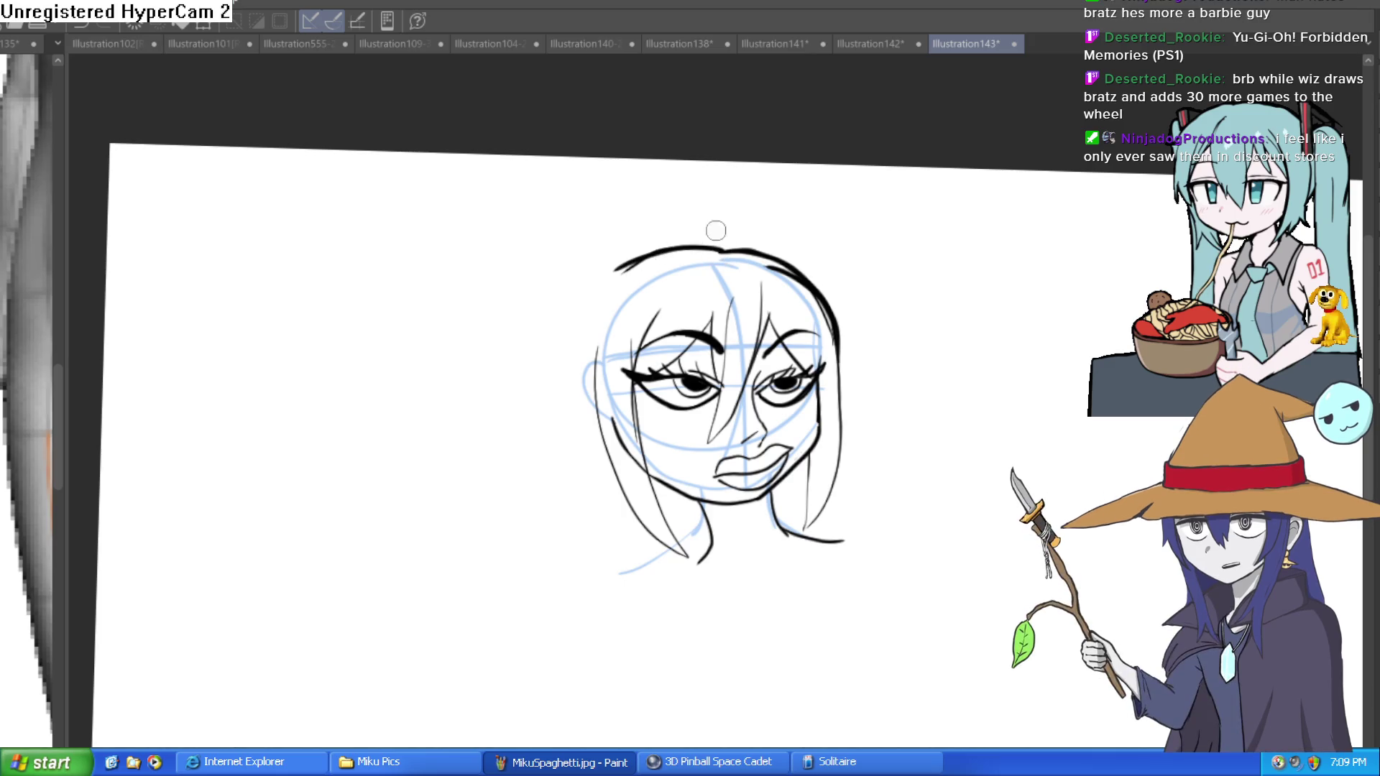
scroll(716, 231, "up", 3)
left_click_drag(589, 255, 451, 435)
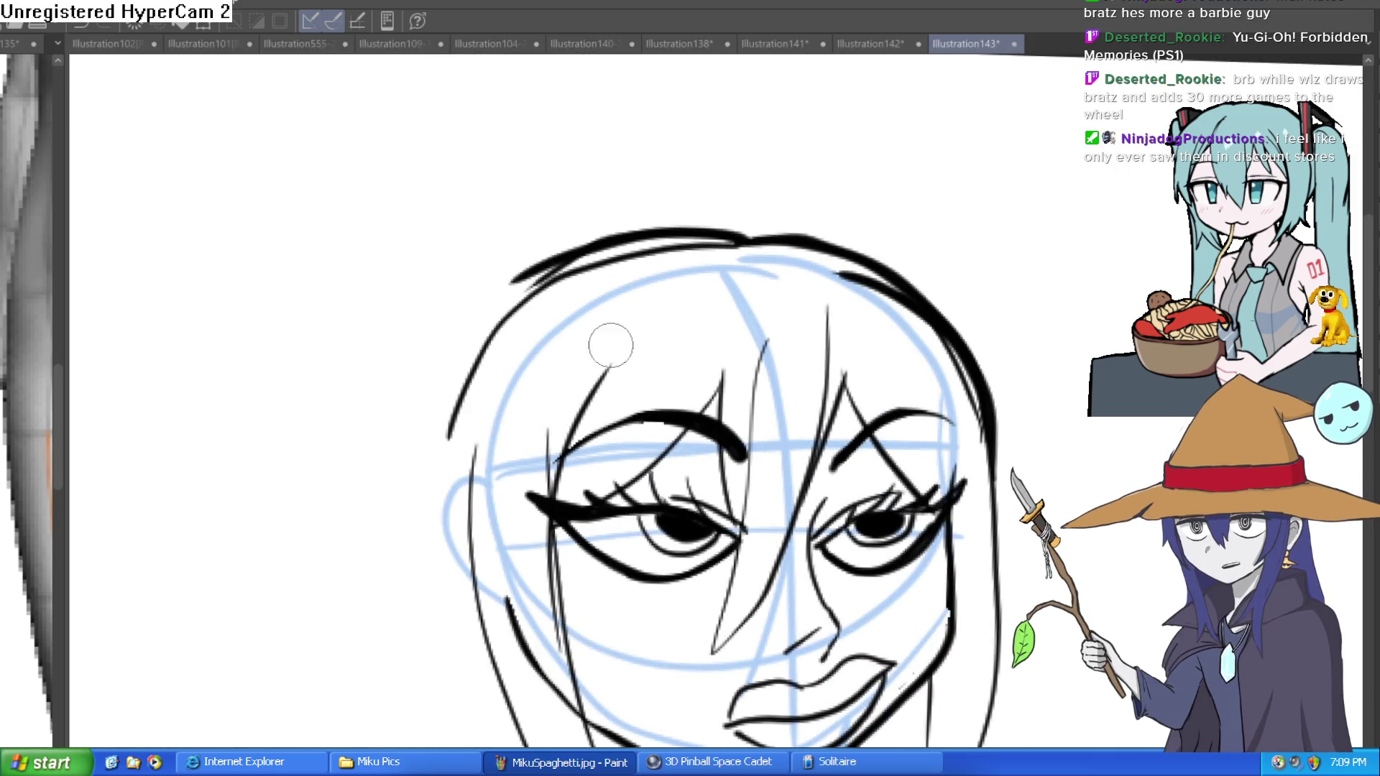
key("e")
mouse_move(539, 271)
left_mouse_down()
mouse_move(530, 278)
mouse_move(705, 191)
mouse_move(757, 225)
mouse_move(792, 216)
mouse_move(792, 231)
left_mouse_up()
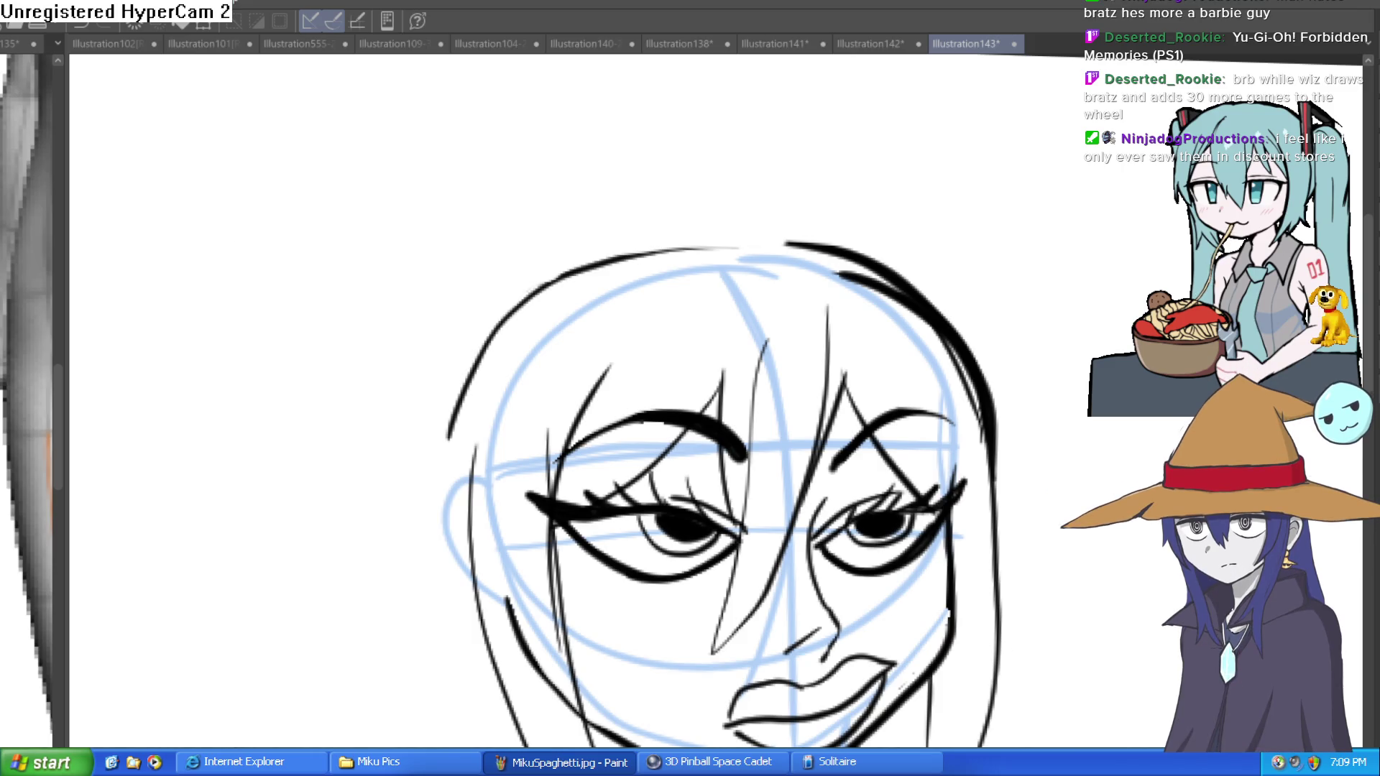
Draw a long hair outline up the left side and bring the rotated view back nearly upright
left_click_drag(800, 356, 833, 242)
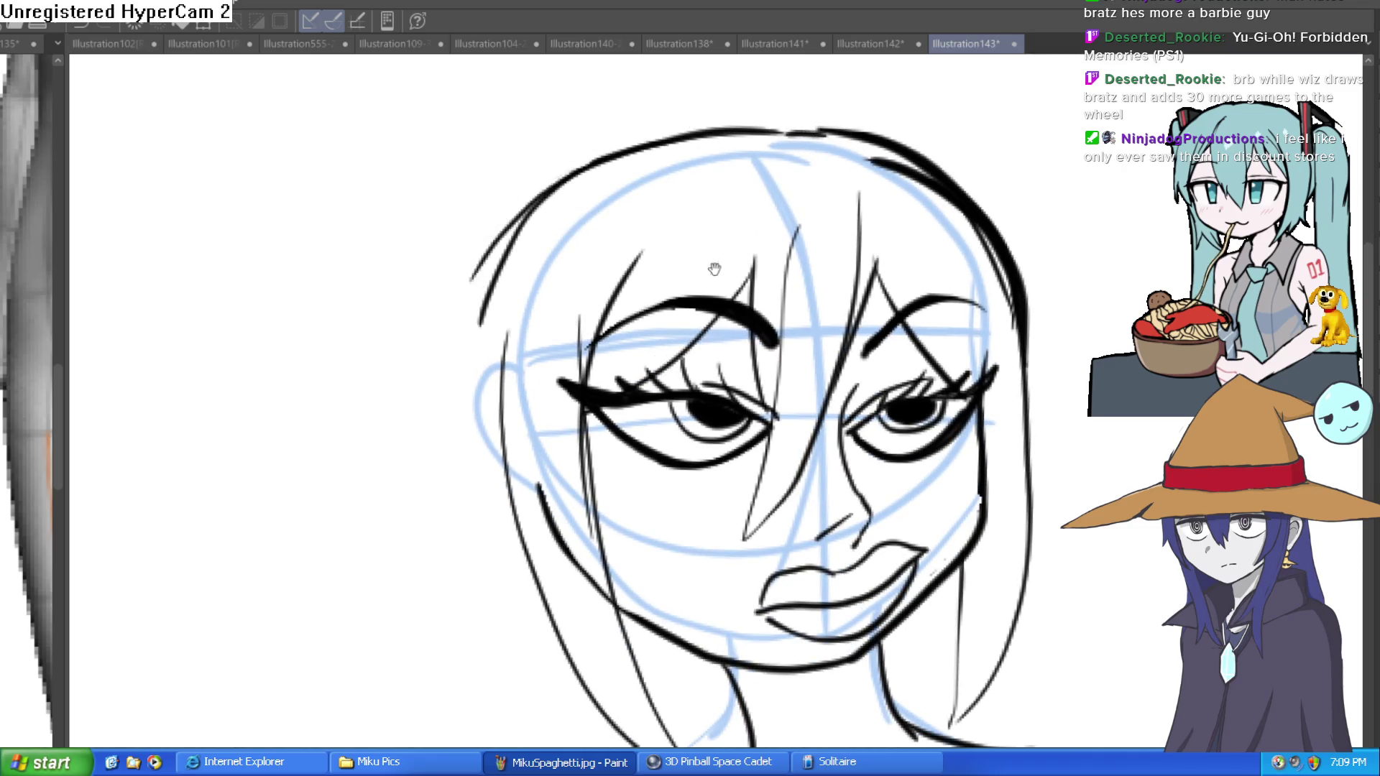
left_click_drag(714, 267, 770, 219)
mouse_move(602, 550)
left_mouse_down()
mouse_move(524, 391)
mouse_move(524, 299)
mouse_move(564, 191)
left_mouse_up()
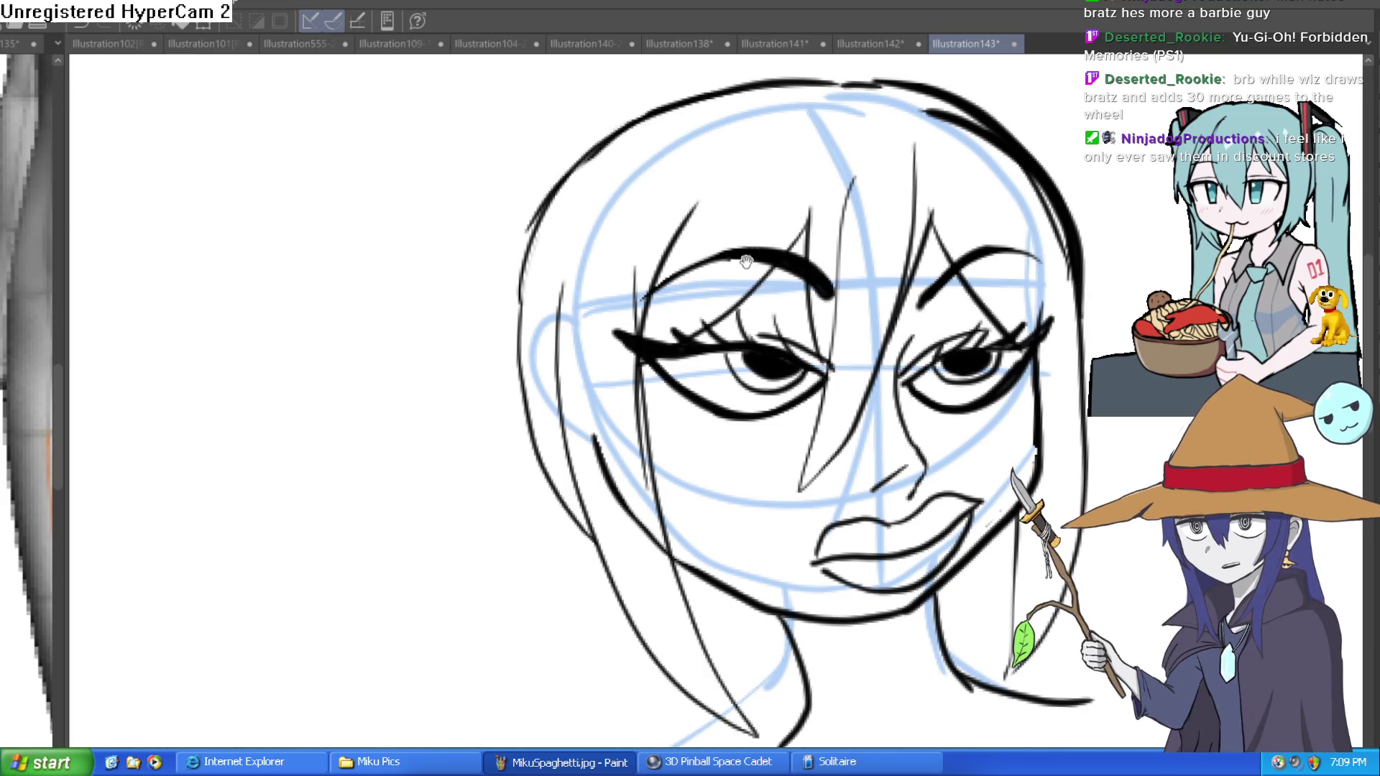
key("asciicircum")
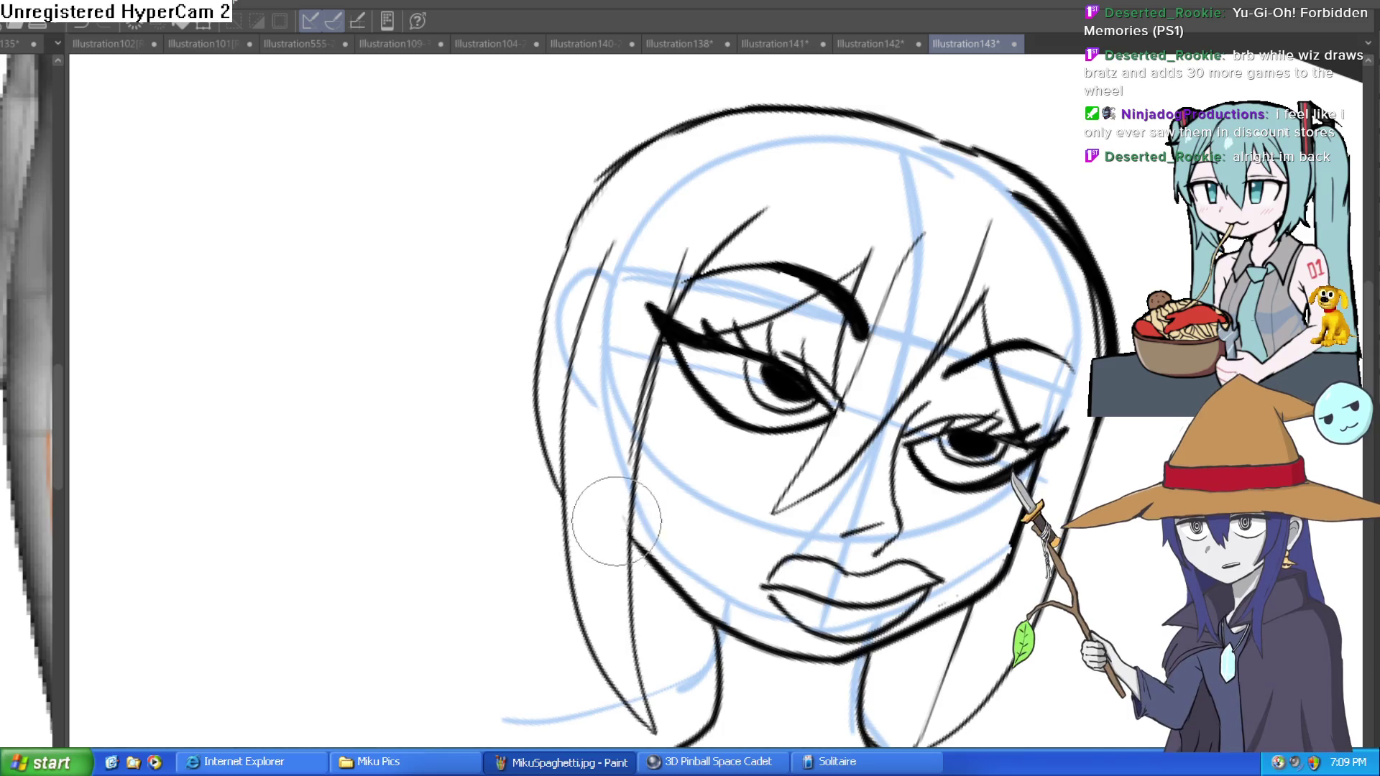
left_click_drag(891, 292, 915, 261)
key("minus")
key("minus")
key("minus")
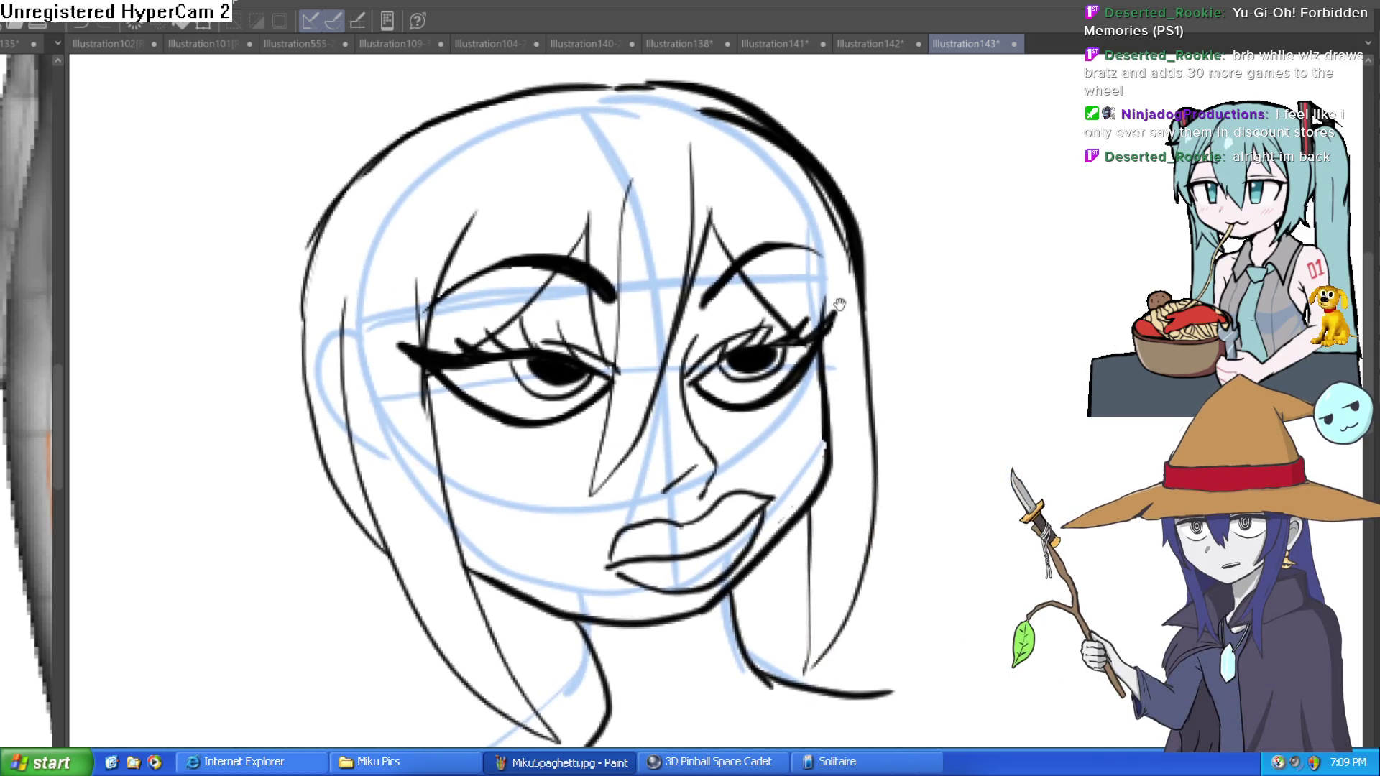
scroll(384, 124, "up", 5)
Draw the right box hair clip and its pigtail curving down, with an inner line and top arc
mouse_move(697, 275)
left_mouse_down()
mouse_move(690, 176)
mouse_move(748, 201)
mouse_move(746, 277)
left_mouse_up()
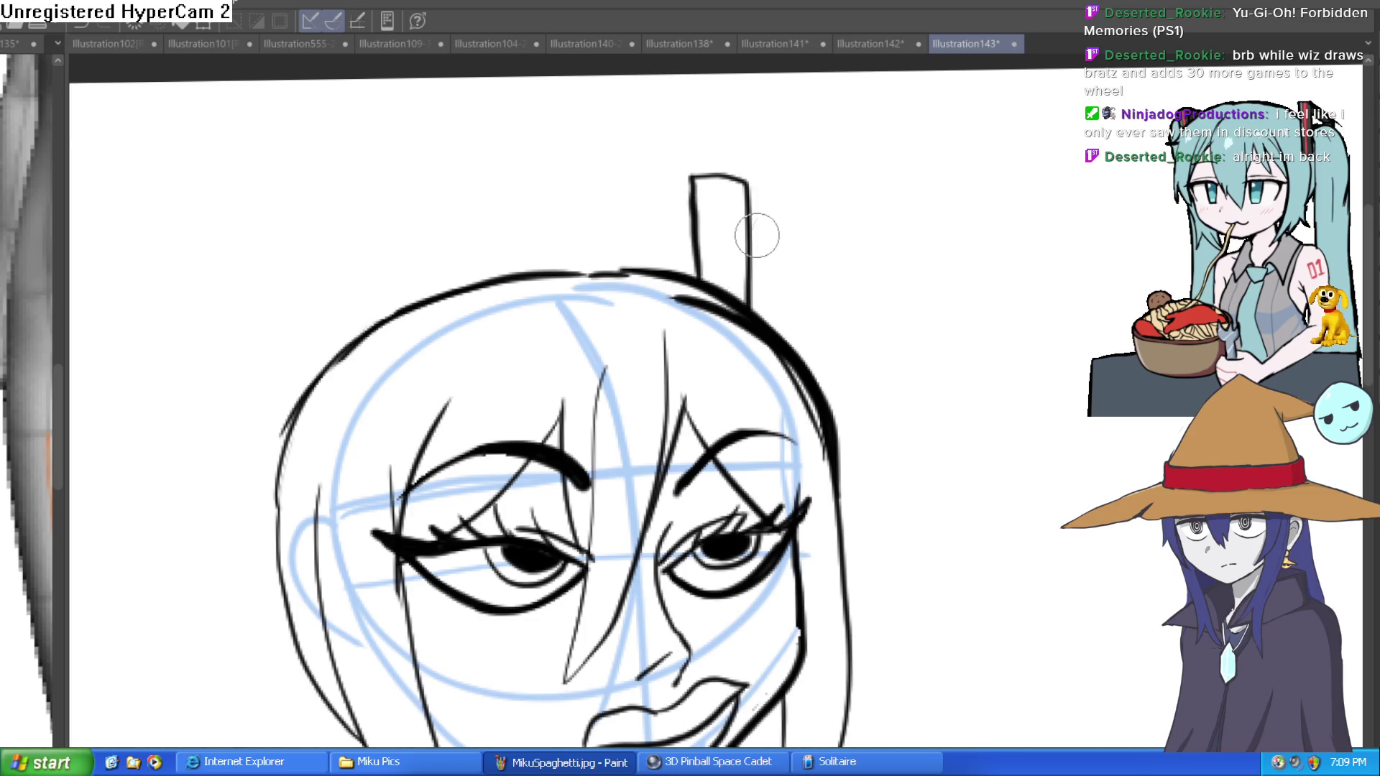
scroll(856, 271, "down", 2)
mouse_move(654, 134)
left_mouse_down()
mouse_move(678, 133)
mouse_move(754, 386)
mouse_move(740, 547)
left_mouse_up()
mouse_move(654, 164)
left_mouse_down()
mouse_move(748, 402)
mouse_move(740, 460)
left_mouse_up()
mouse_move(651, 133)
left_mouse_down()
mouse_move(676, 122)
mouse_move(733, 137)
left_mouse_up()
Draw the left hair clip, clean its inside, and ink the left pigtail plus two inner hair strands
left_click_drag(368, 138, 381, 241)
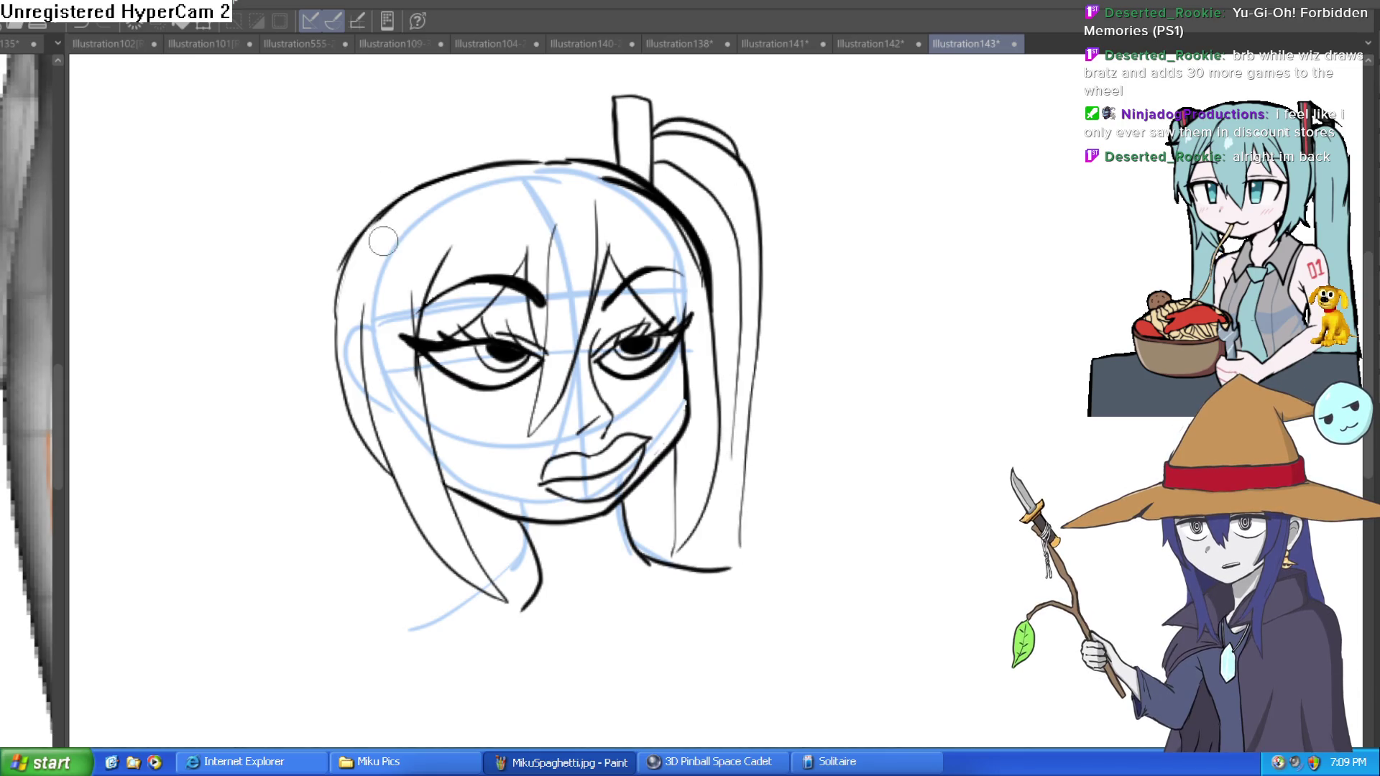
mouse_move(368, 139)
left_mouse_down()
mouse_move(328, 194)
mouse_move(387, 253)
left_mouse_up()
key("e")
mouse_move(360, 202)
left_mouse_down()
mouse_move(356, 244)
mouse_move(366, 204)
left_mouse_up()
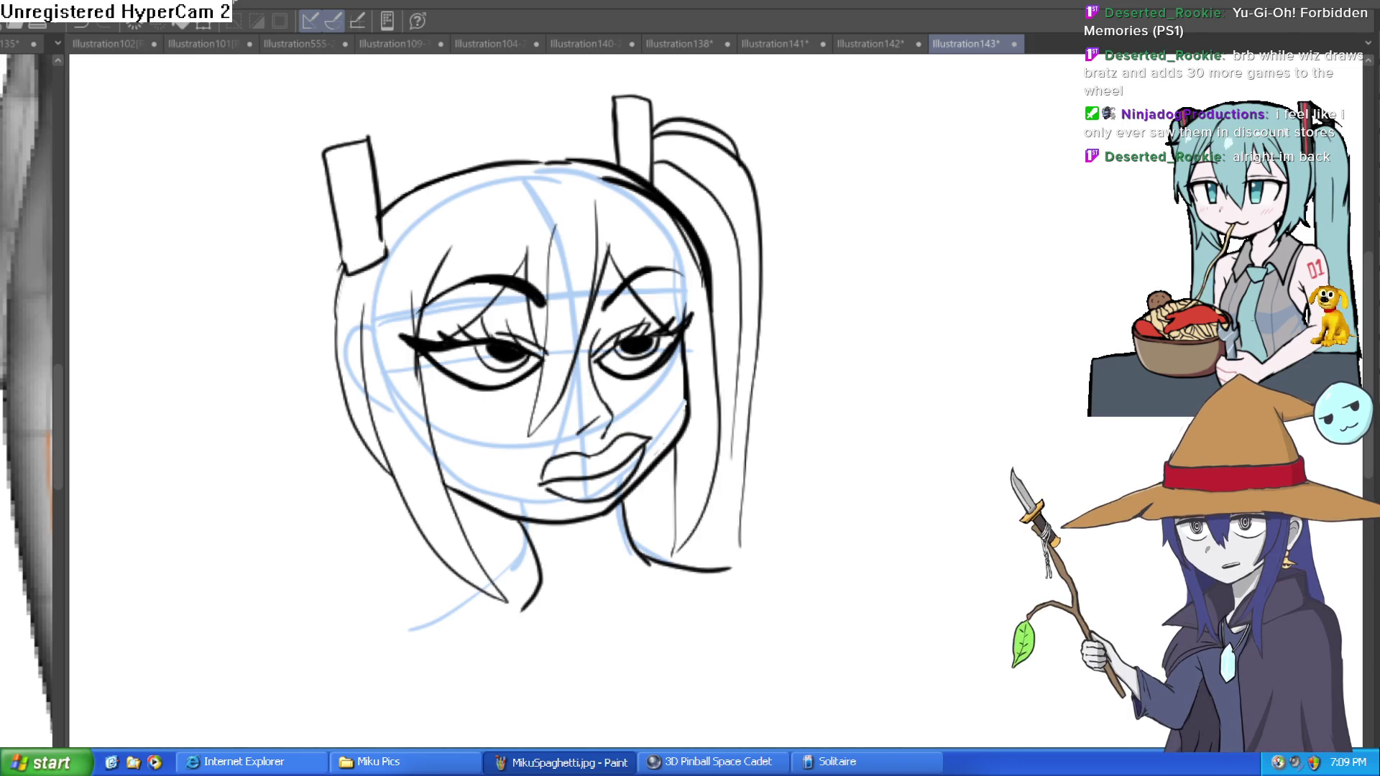
mouse_move(327, 178)
left_mouse_down()
mouse_move(246, 346)
mouse_move(241, 604)
left_mouse_up()
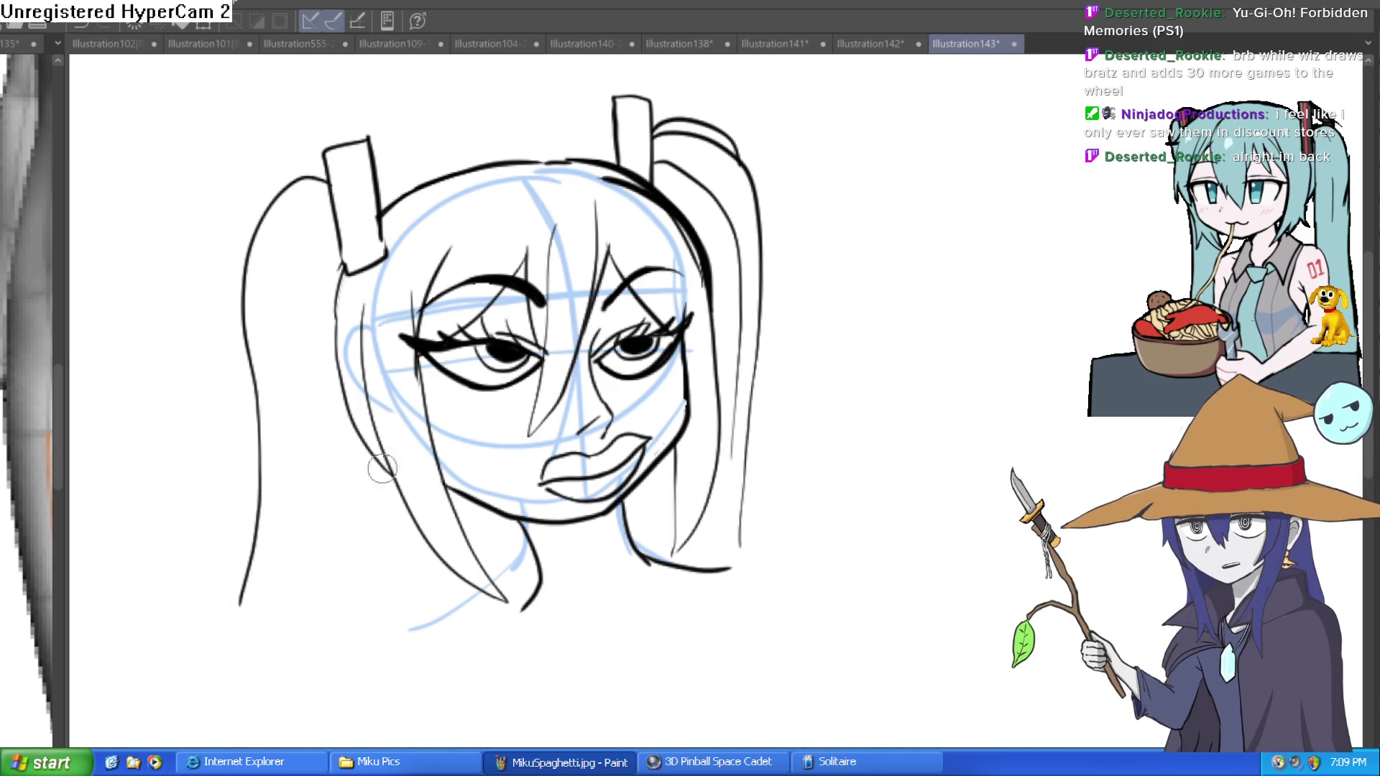
mouse_move(334, 220)
left_mouse_down()
mouse_move(299, 422)
mouse_move(291, 613)
left_mouse_up()
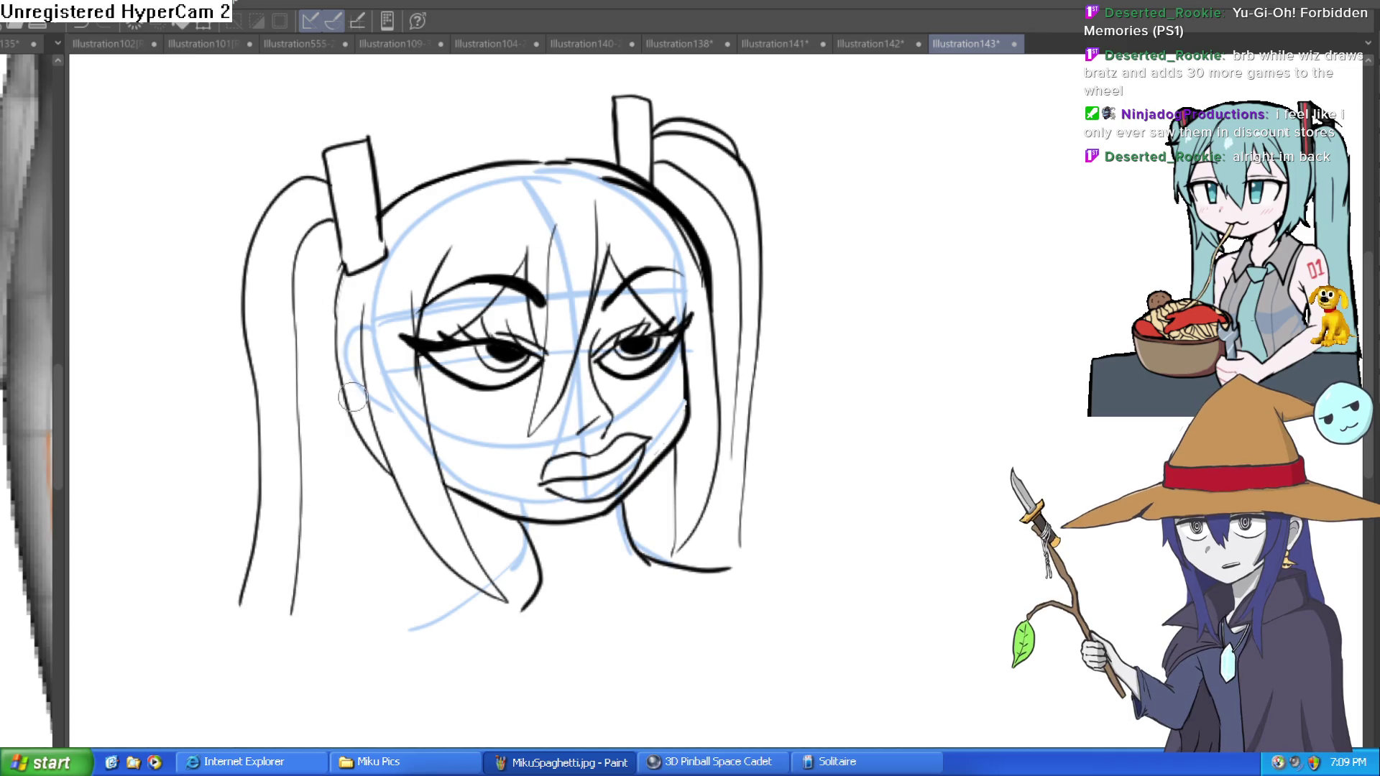
left_click_drag(328, 264, 343, 598)
left_click_drag(359, 461, 393, 643)
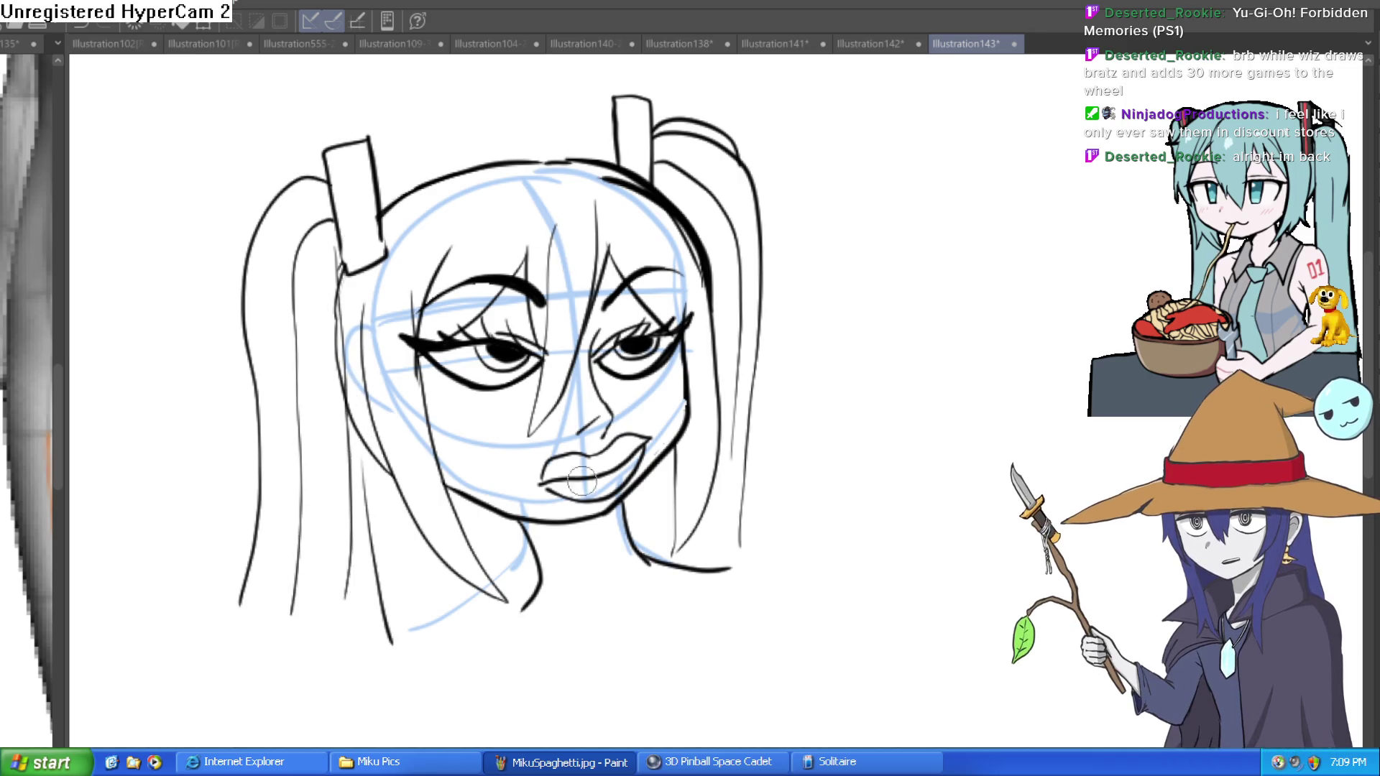
Redraw the V-notched collar and right shoulder line below the chin after undoing a first attempt
left_click_drag(598, 546, 579, 379)
mouse_move(516, 417)
left_mouse_down()
mouse_move(477, 453)
mouse_move(403, 476)
mouse_move(538, 462)
mouse_move(550, 499)
mouse_move(499, 471)
mouse_move(591, 497)
mouse_move(583, 508)
left_mouse_up()
key("ctrl+z")
key("ctrl+z")
mouse_move(615, 405)
left_mouse_down()
mouse_move(588, 491)
mouse_move(642, 450)
mouse_move(597, 425)
left_mouse_up()
mouse_move(610, 360)
left_mouse_down()
mouse_move(673, 382)
mouse_move(647, 466)
left_mouse_up()
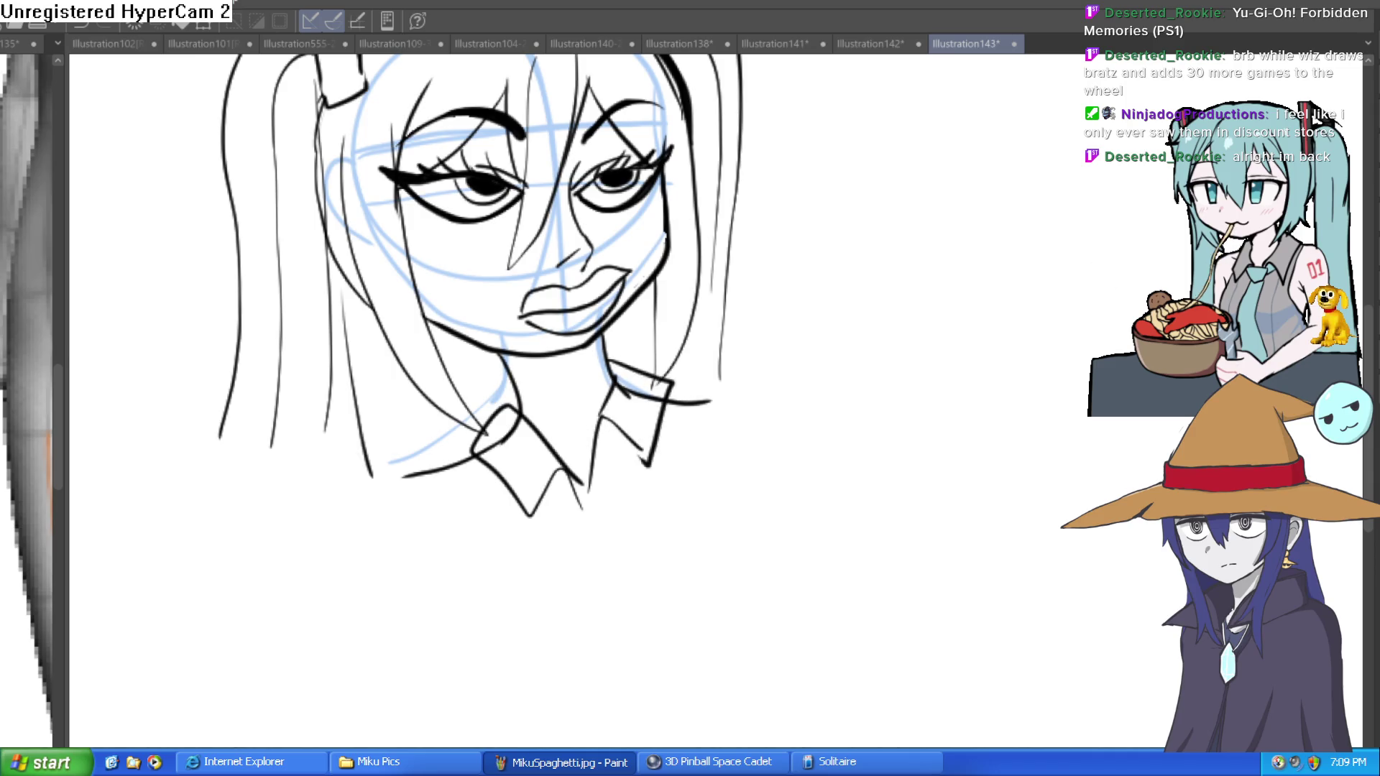
scroll(953, 332, "down", 3)
left_click_drag(952, 360, 971, 308)
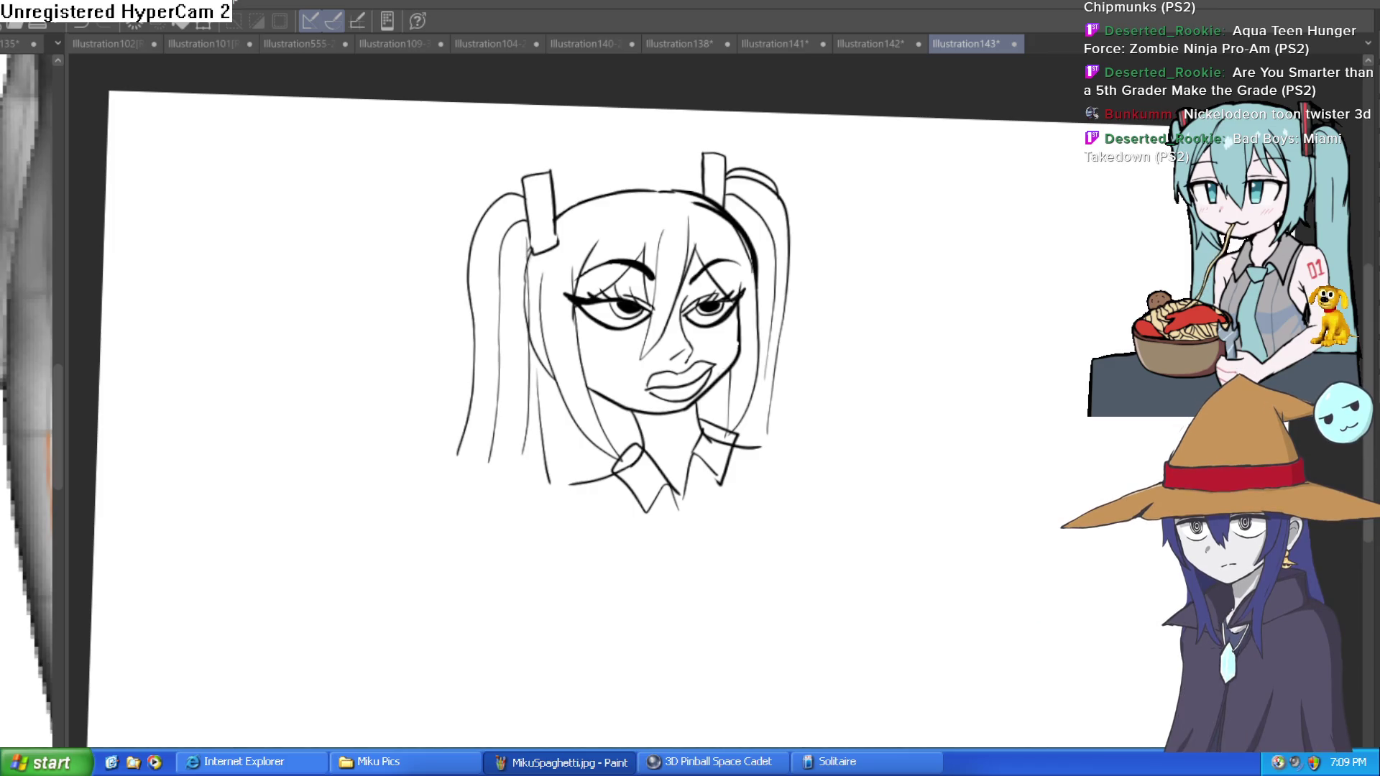
mouse_move(783, 331)
left_mouse_down()
mouse_move(778, 447)
mouse_move(811, 507)
left_mouse_up()
Ink the shoulders and the bent arm with its hand on the hip, including elbow and sleeve folds
left_click_drag(595, 475, 526, 543)
left_click(698, 561, "ctrl")
scroll(698, 562, "down", 3)
mouse_move(570, 272)
left_mouse_down()
mouse_move(496, 277)
mouse_move(354, 530)
mouse_move(641, 678)
mouse_move(661, 746)
mouse_move(678, 554)
mouse_move(640, 604)
left_mouse_up()
left_click_drag(629, 669, 642, 744)
scroll(730, 626, "up", 1)
mouse_move(683, 593)
left_mouse_down()
mouse_move(607, 619)
mouse_move(460, 552)
mouse_move(527, 374)
left_mouse_up()
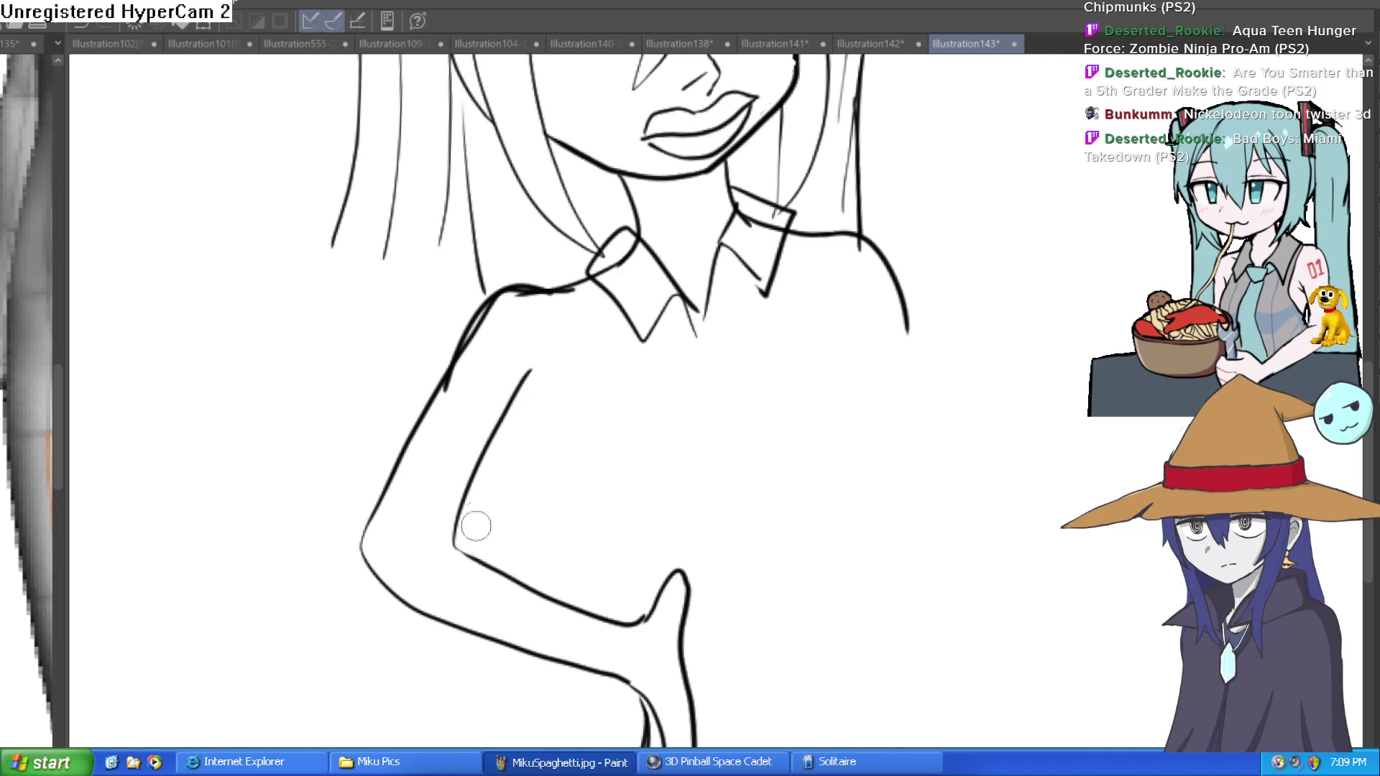
mouse_move(446, 540)
left_mouse_down()
mouse_move(554, 353)
mouse_move(590, 346)
left_mouse_up()
left_click_drag(568, 357, 578, 368)
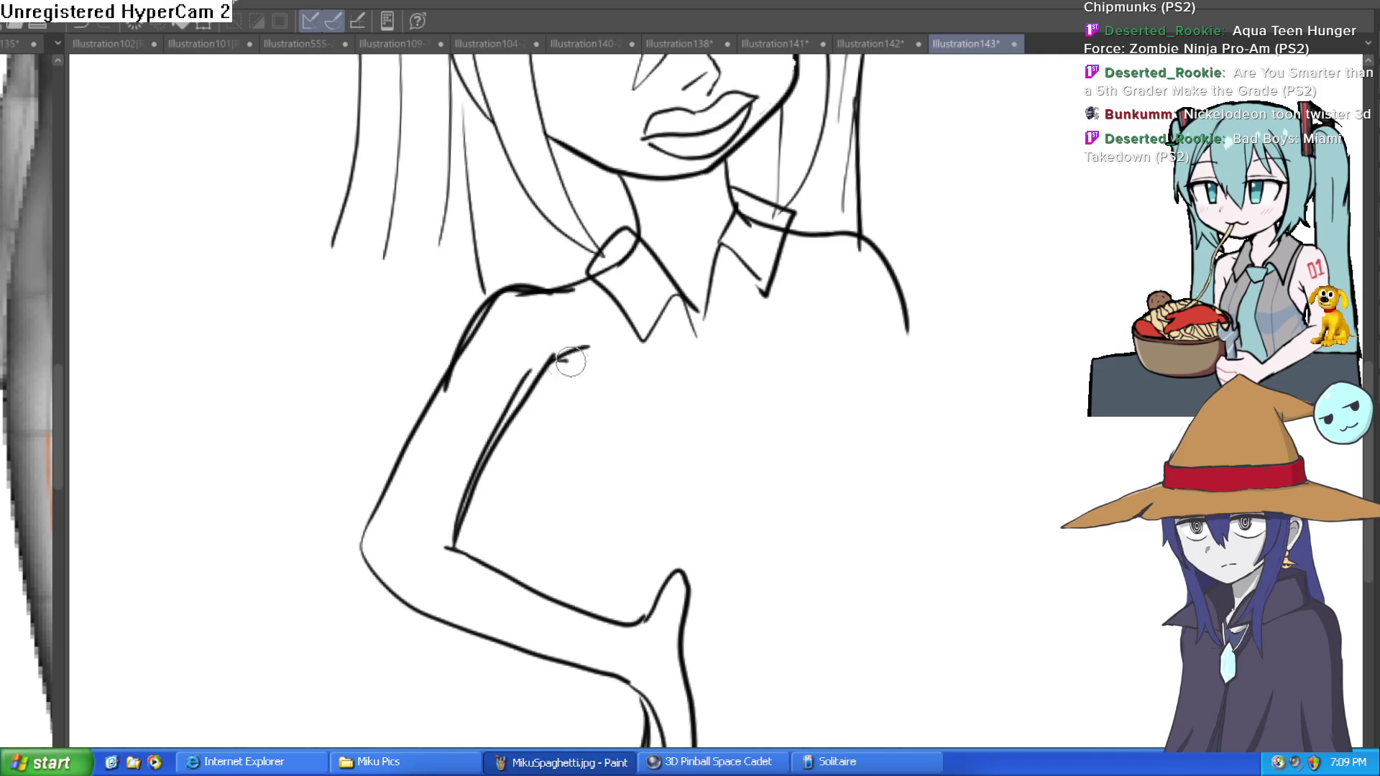
mouse_move(723, 383)
left_mouse_down()
mouse_move(471, 543)
mouse_move(448, 428)
left_mouse_up()
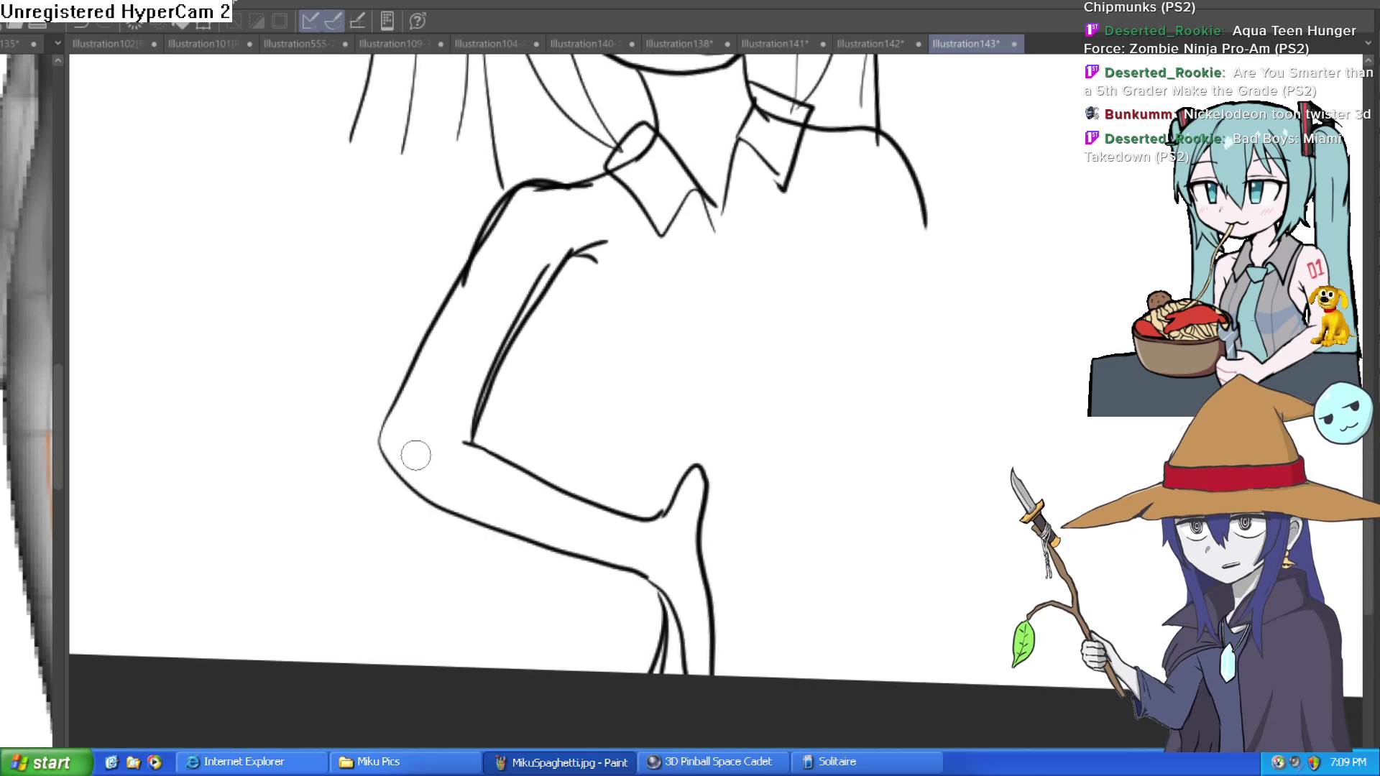
mouse_move(387, 414)
left_mouse_down()
mouse_move(464, 449)
mouse_move(407, 483)
left_mouse_up()
left_click_drag(632, 409, 503, 469)
left_click_drag(481, 373, 498, 409)
Draw the right shoulder and both sides of the shirt torso down from the collar
mouse_move(701, 287)
left_mouse_down()
mouse_move(736, 321)
mouse_move(757, 420)
left_mouse_up()
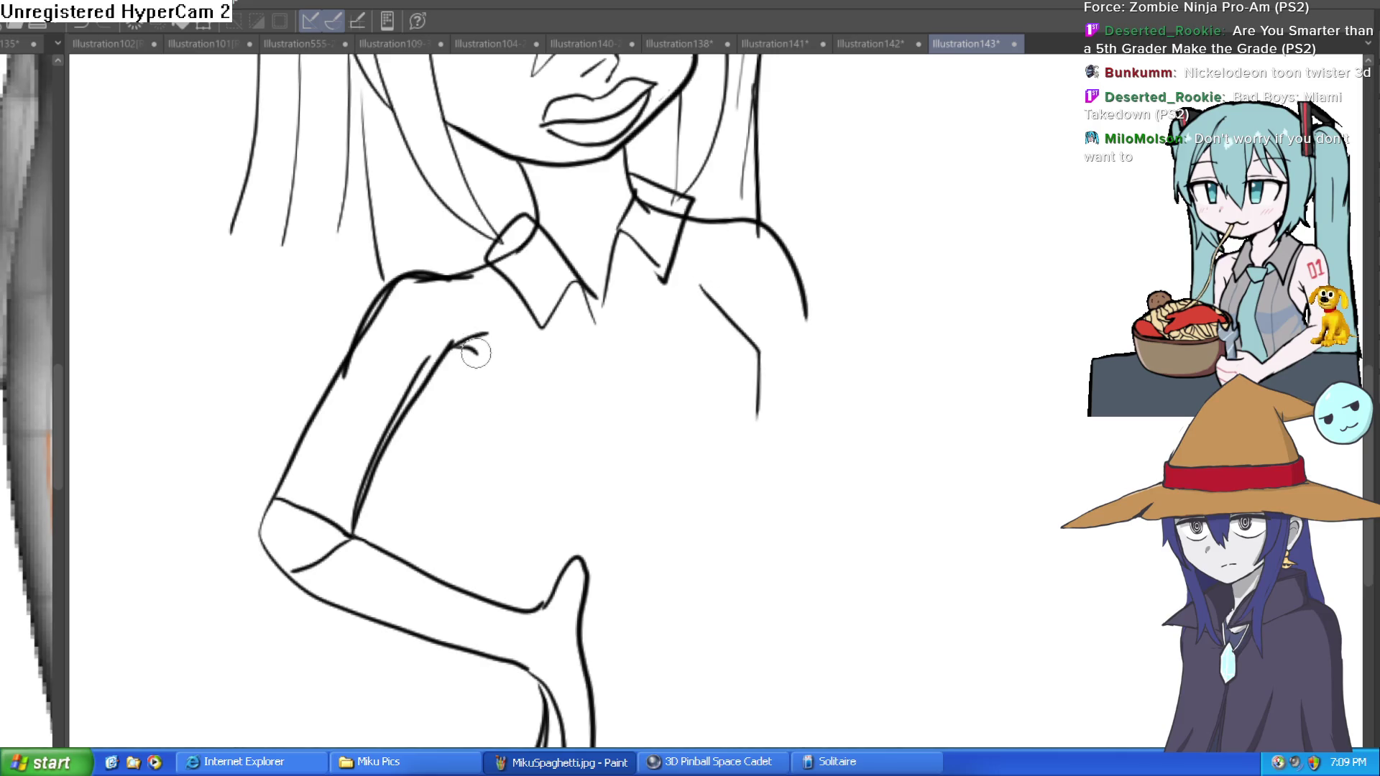
mouse_move(445, 365)
left_mouse_down()
mouse_move(493, 463)
mouse_move(507, 588)
left_mouse_up()
left_click_drag(753, 415, 715, 614)
left_click_drag(542, 316, 509, 471)
left_click_drag(719, 272, 724, 310)
left_click_drag(760, 230, 761, 431)
Add the waist curve with pleat fold lines below it and short strokes under the arm
scroll(755, 508, "down", 3)
left_click_drag(719, 349, 744, 438)
mouse_move(741, 445)
left_mouse_down()
mouse_move(625, 487)
mouse_move(578, 485)
mouse_move(774, 557)
left_mouse_up()
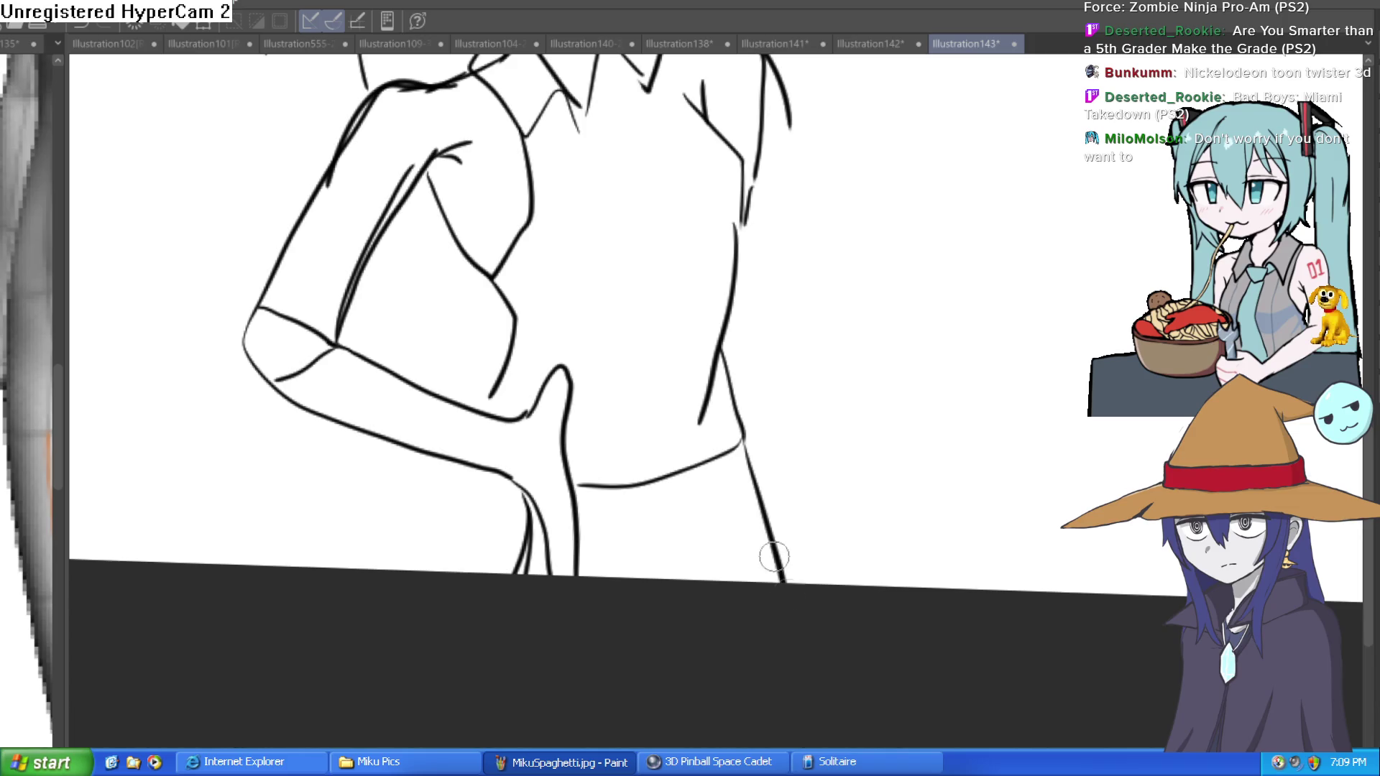
left_click_drag(693, 473, 717, 580)
left_click_drag(622, 487, 630, 579)
left_click_drag(468, 462, 392, 589)
left_click_drag(496, 486, 491, 568)
Draw the collar details and a long tie running down the shirt
scroll(629, 411, "up", 3)
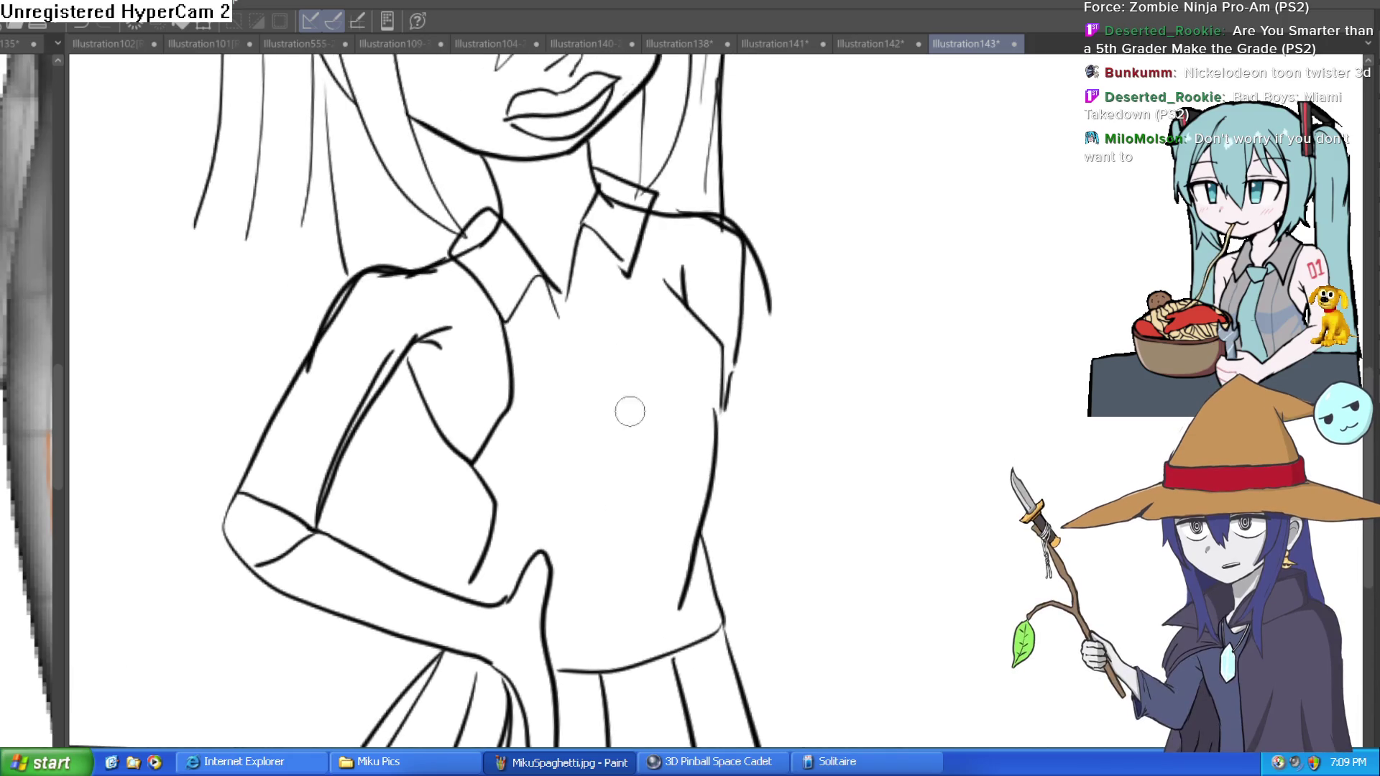
left_click_drag(536, 276, 579, 311)
mouse_move(598, 232)
left_mouse_down()
mouse_move(549, 381)
mouse_move(632, 585)
mouse_move(657, 477)
left_mouse_up()
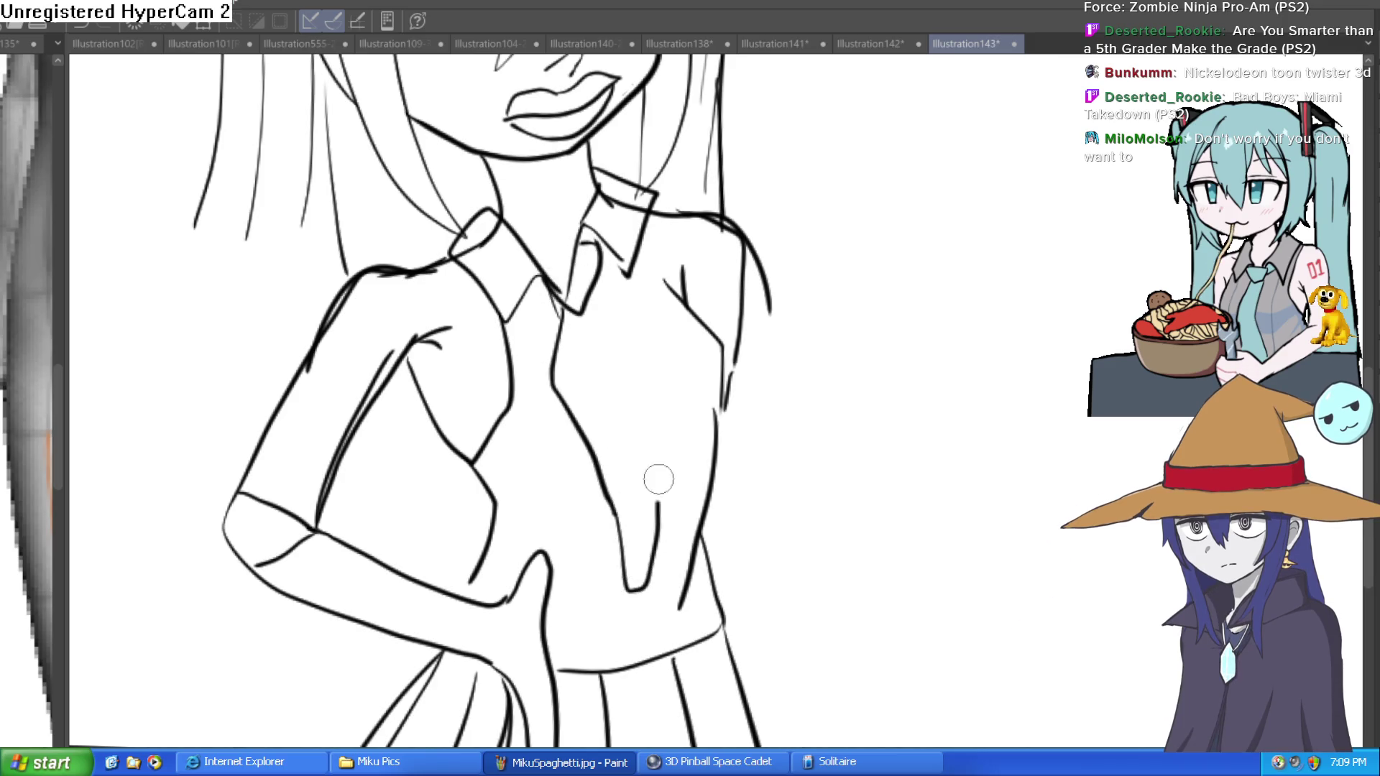
mouse_move(627, 588)
left_mouse_down()
mouse_move(655, 499)
mouse_move(591, 298)
left_mouse_up()
left_click_drag(594, 327, 612, 257)
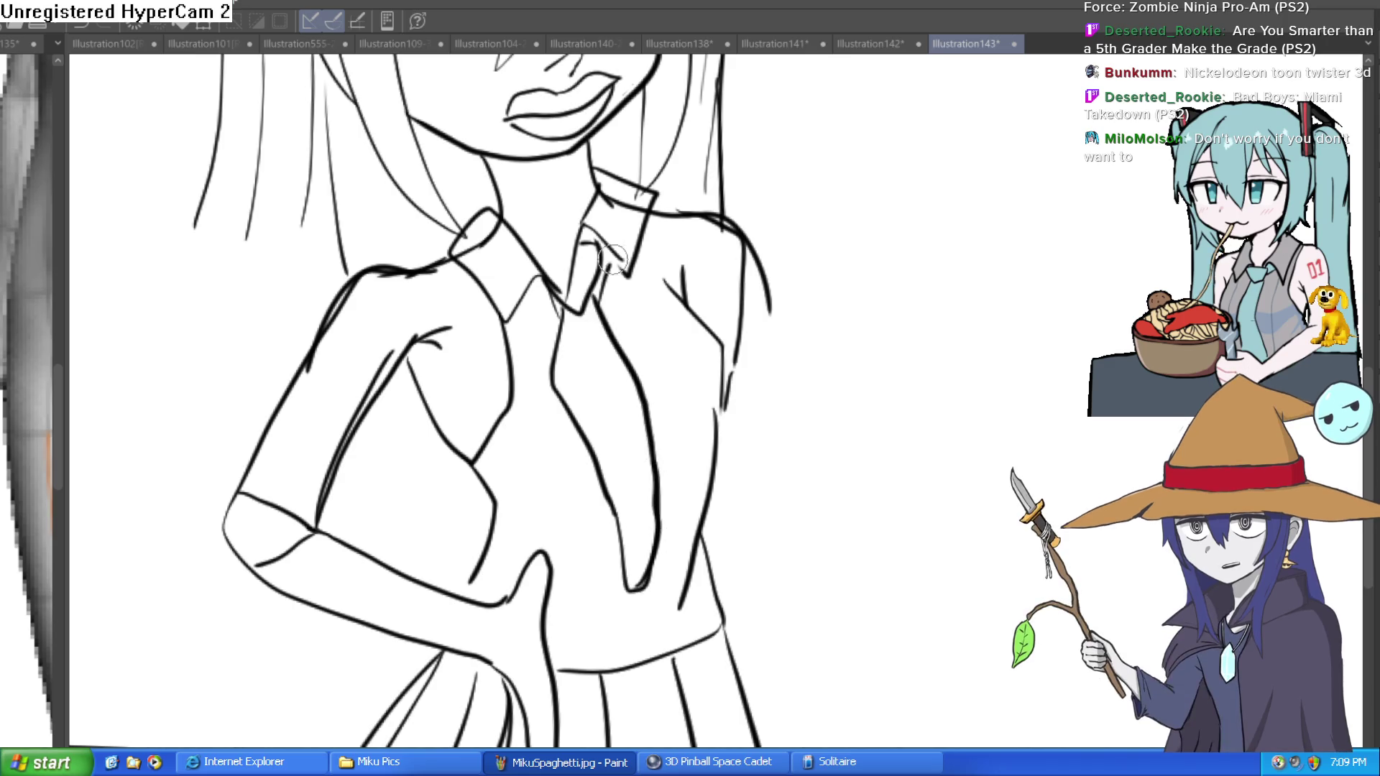
key("ctrl+0")
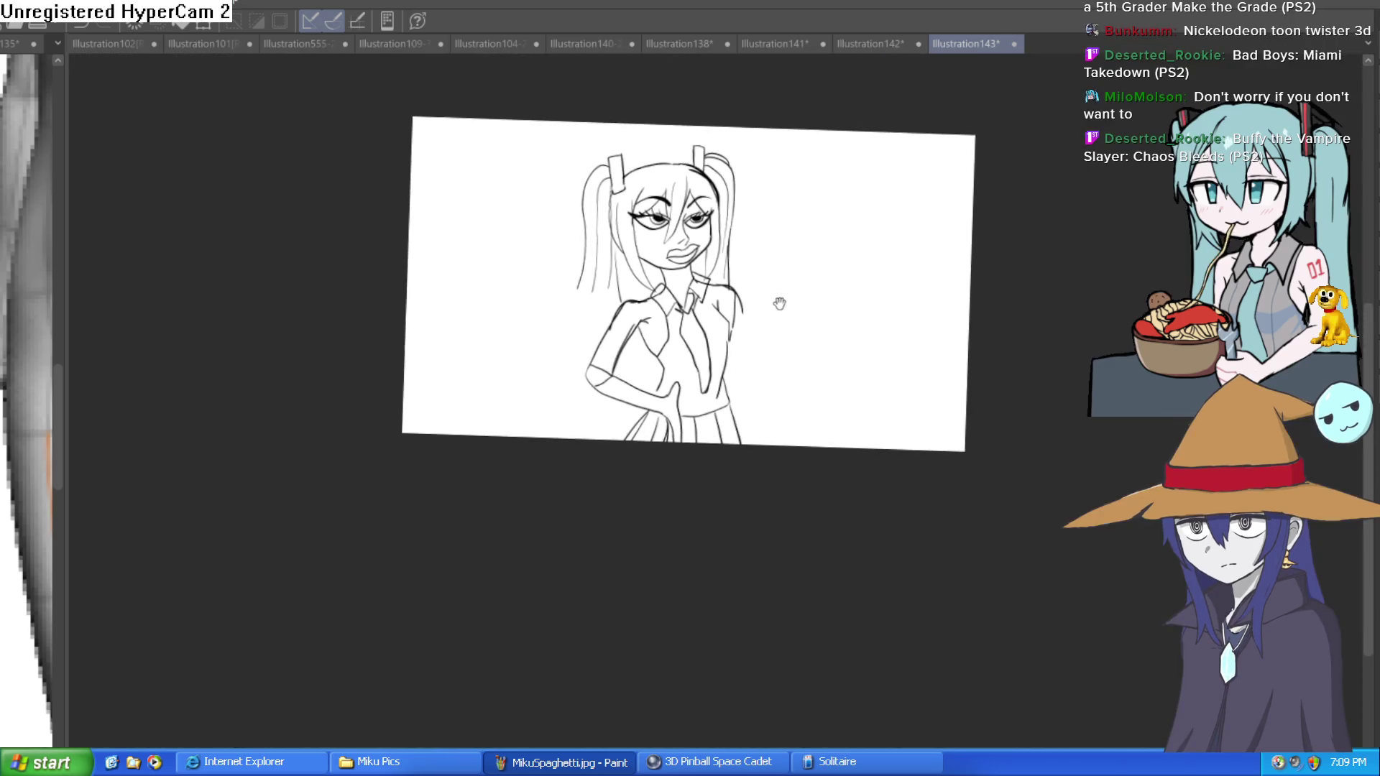
Add several long hair strands on the left side of the face
scroll(613, 259, "up", 5)
mouse_move(549, 277)
left_mouse_down()
mouse_move(533, 327)
mouse_move(547, 504)
left_mouse_up()
left_click_drag(569, 431, 586, 496)
left_click_drag(579, 333, 588, 471)
left_click_drag(624, 315, 612, 440)
Sketch the raised arm's upper and lower outlines beside the torso, redrawing the lower line longer
left_click_drag(1048, 360, 863, 431)
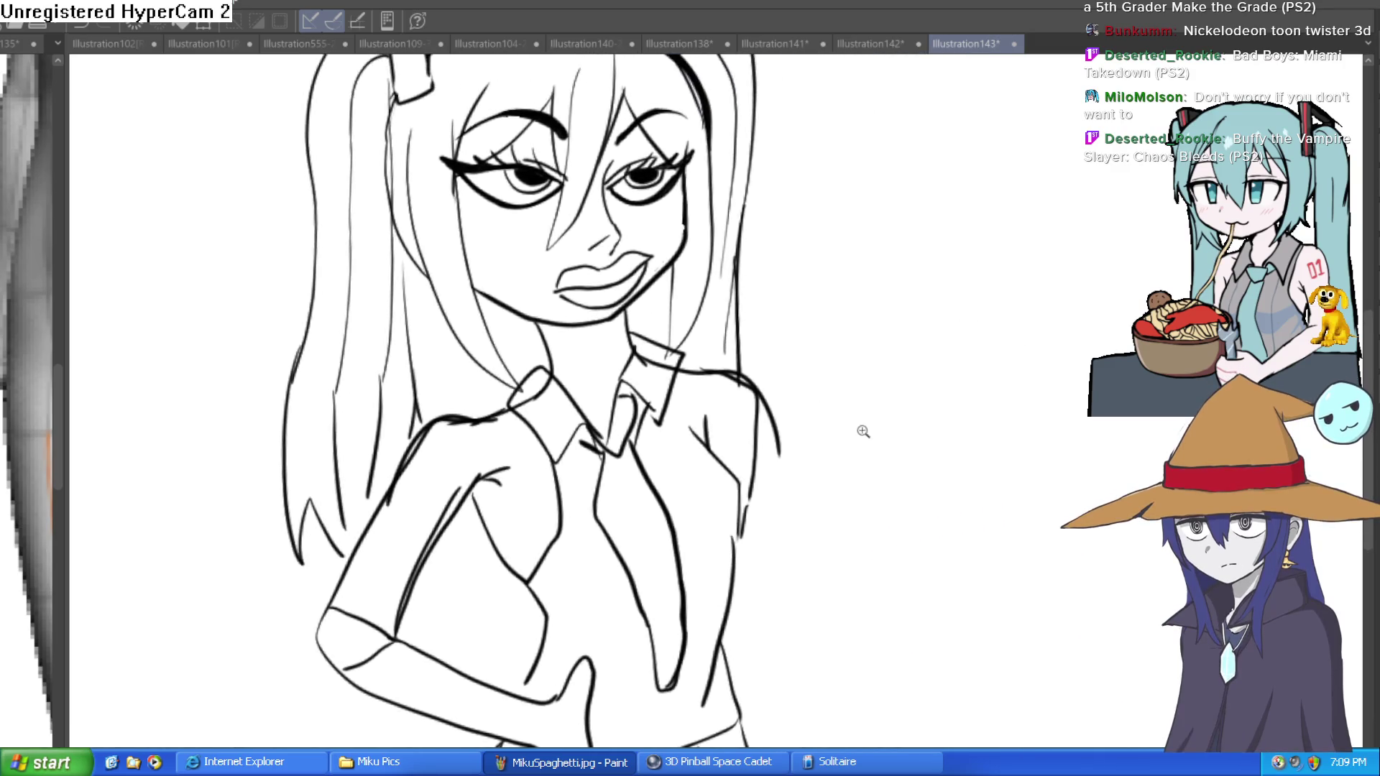
scroll(796, 357, "down", 3)
scroll(746, 393, "up", 3)
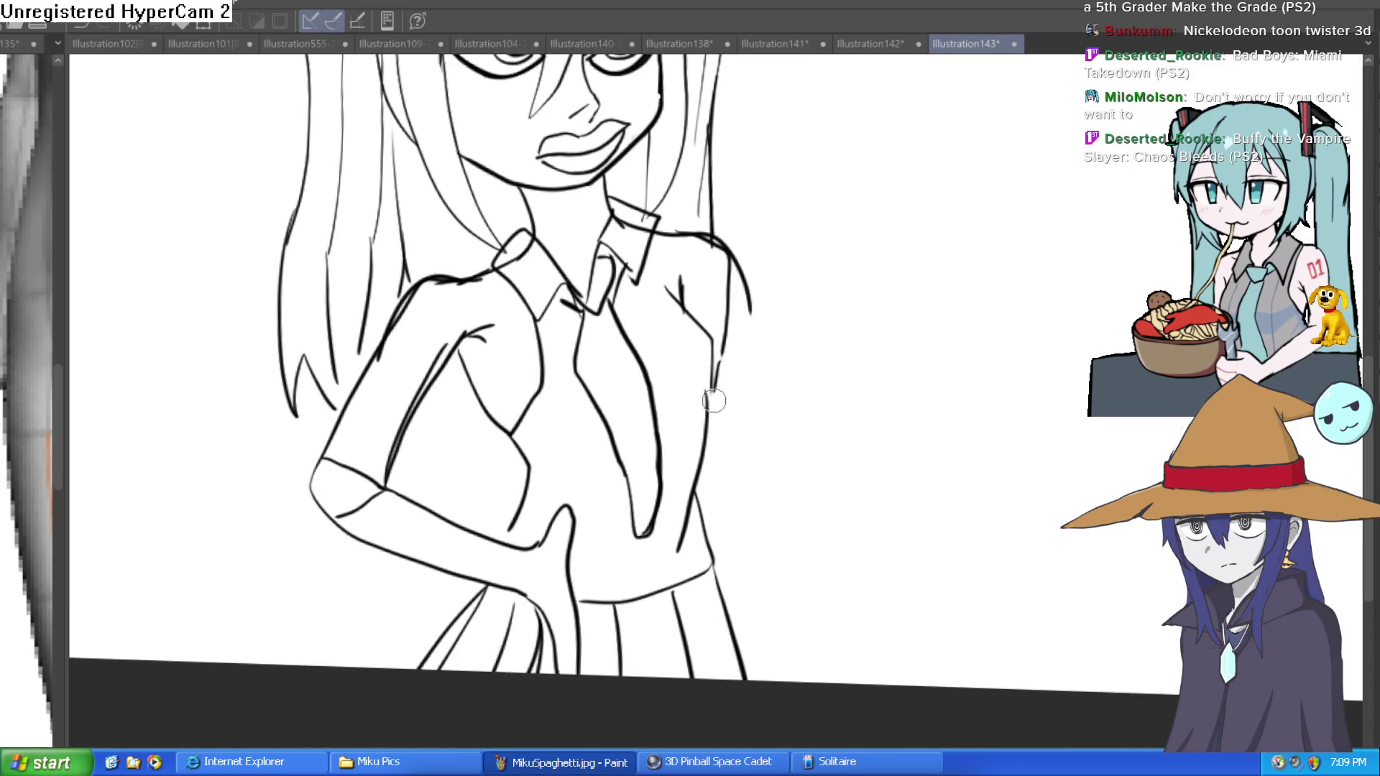
left_click_drag(710, 514, 812, 340)
left_click_drag(709, 406, 806, 243)
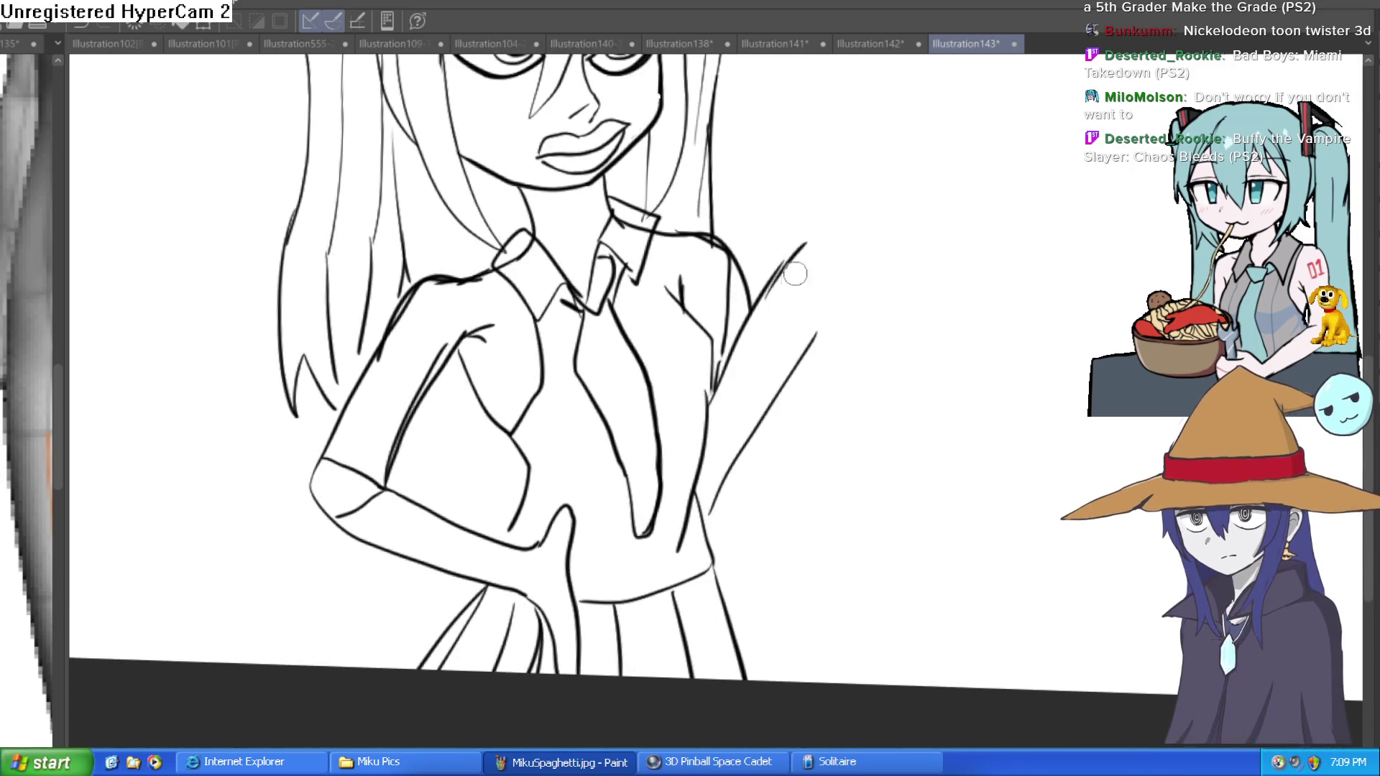
mouse_move(810, 349)
left_mouse_down()
mouse_move(844, 275)
mouse_move(829, 203)
mouse_move(813, 364)
left_mouse_up()
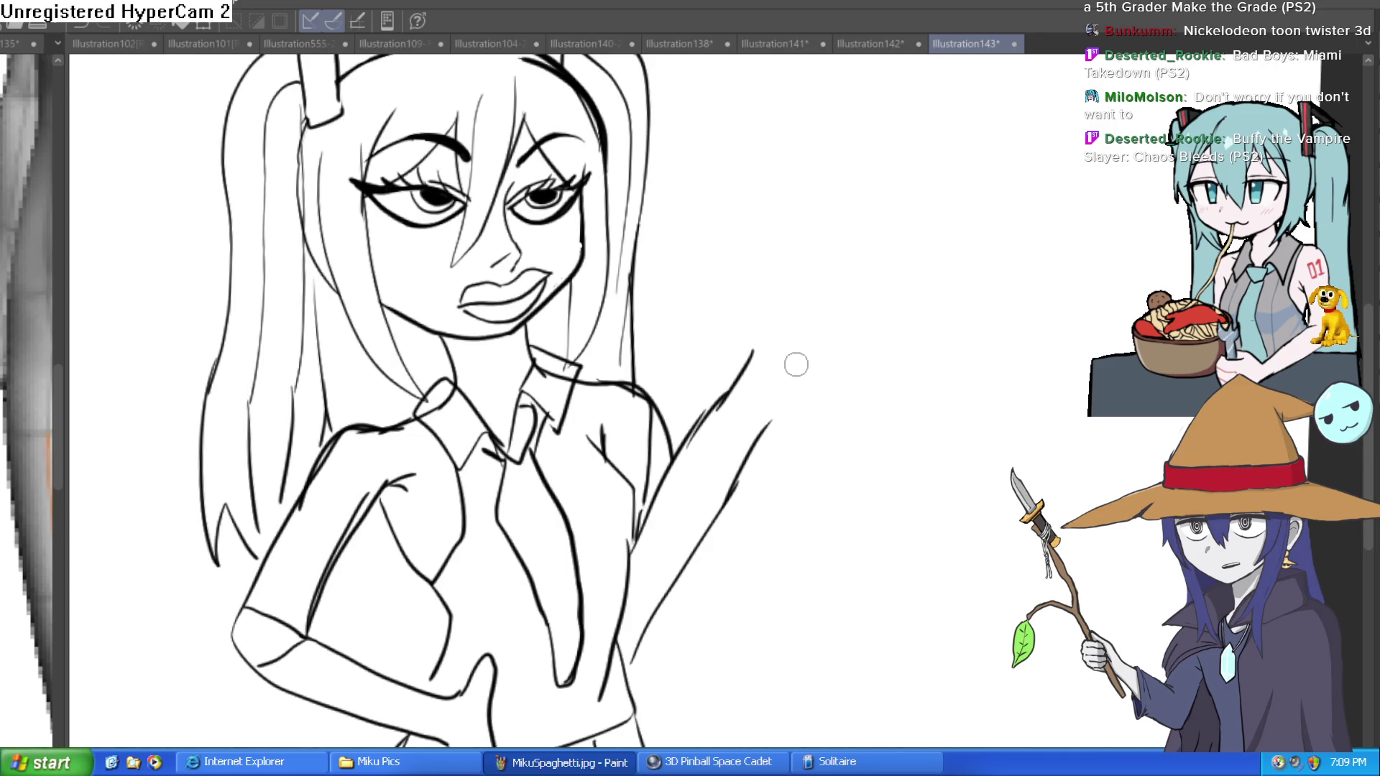
left_click(763, 402)
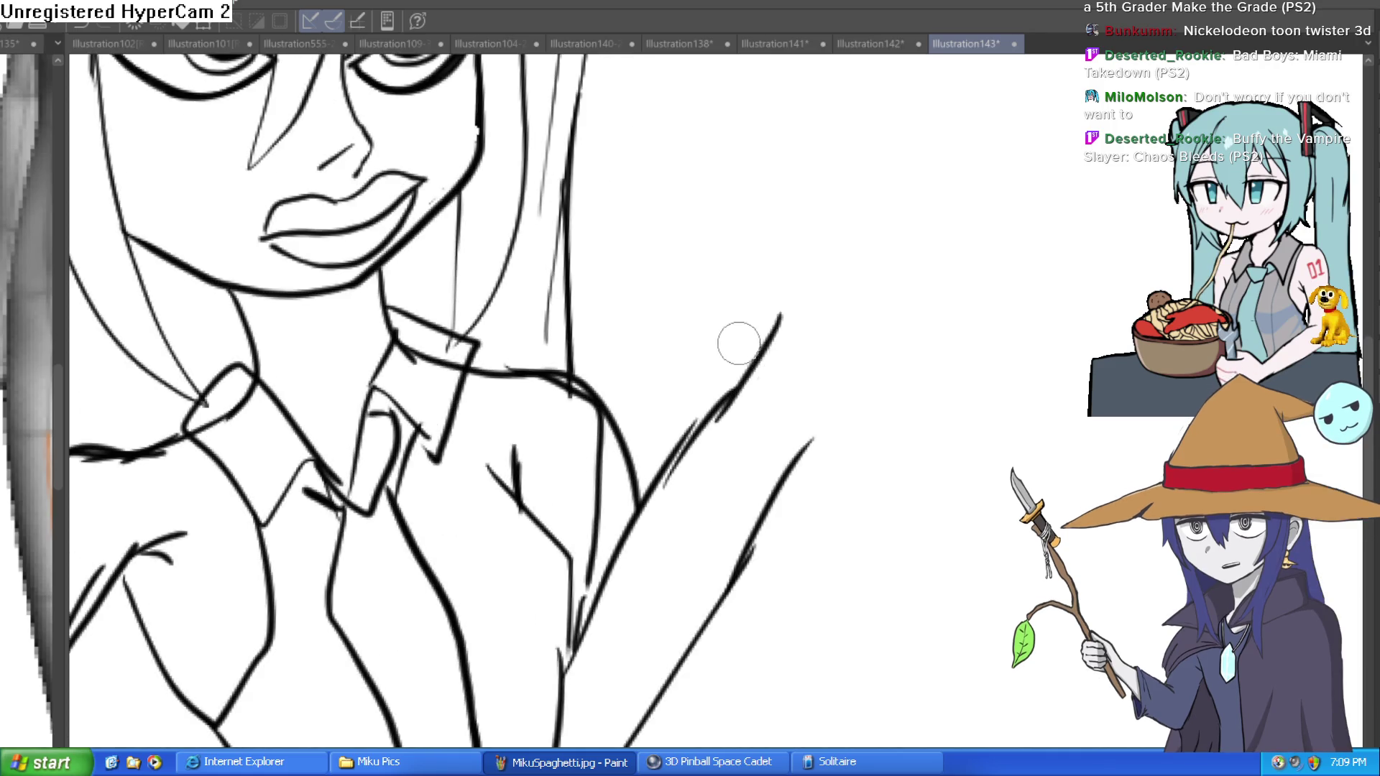
left_click_drag(718, 416, 783, 203)
left_click_drag(806, 447, 912, 259)
key("ctrl+z")
left_click_drag(794, 457, 920, 293)
Draw the open hand at the arm's end with its palm edge and raised fingers
left_click_drag(959, 273, 905, 431)
mouse_move(726, 376)
left_mouse_down()
mouse_move(703, 225)
mouse_move(739, 299)
mouse_move(746, 192)
left_mouse_up()
key("ctrl+z")
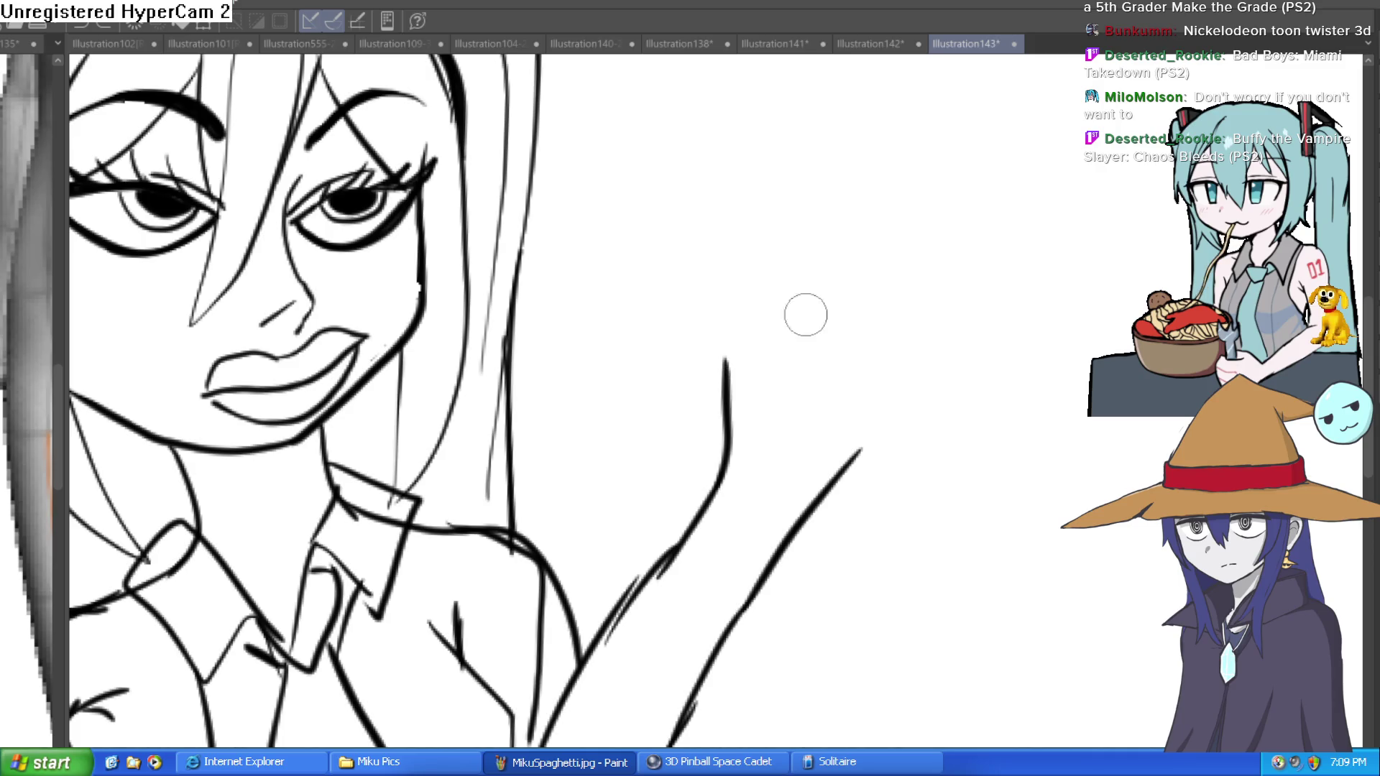
mouse_move(727, 360)
left_mouse_down()
mouse_move(865, 408)
mouse_move(859, 461)
left_mouse_up()
mouse_move(729, 445)
left_mouse_down()
mouse_move(672, 348)
mouse_move(718, 333)
mouse_move(729, 346)
mouse_move(739, 99)
mouse_move(776, 345)
mouse_move(761, 184)
mouse_move(776, 338)
mouse_move(747, 210)
mouse_move(786, 342)
left_mouse_up()
key("ctrl+z")
key("ctrl+z")
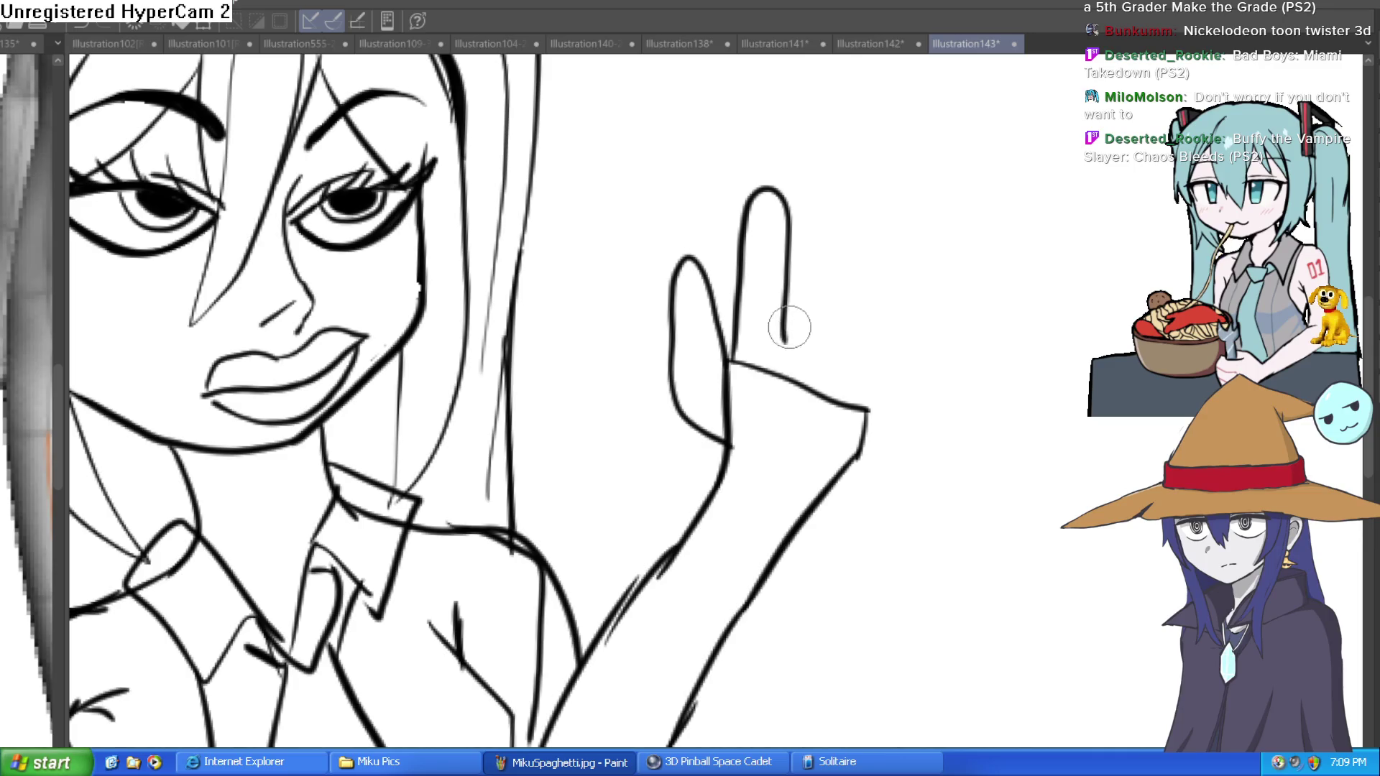
left_click_drag(761, 170, 786, 323)
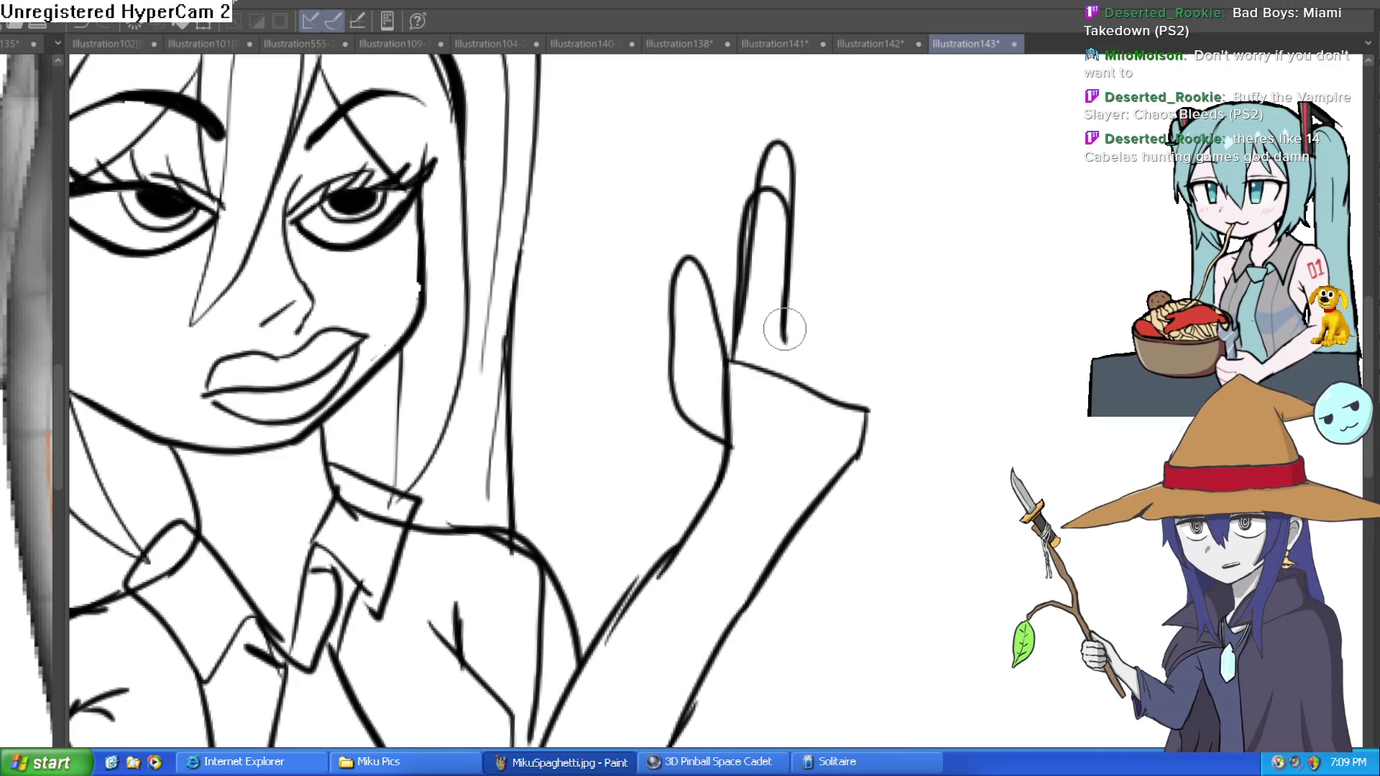
mouse_move(795, 179)
left_mouse_down()
mouse_move(826, 278)
mouse_move(817, 331)
mouse_move(891, 204)
left_mouse_up()
key("ctrl+minus")
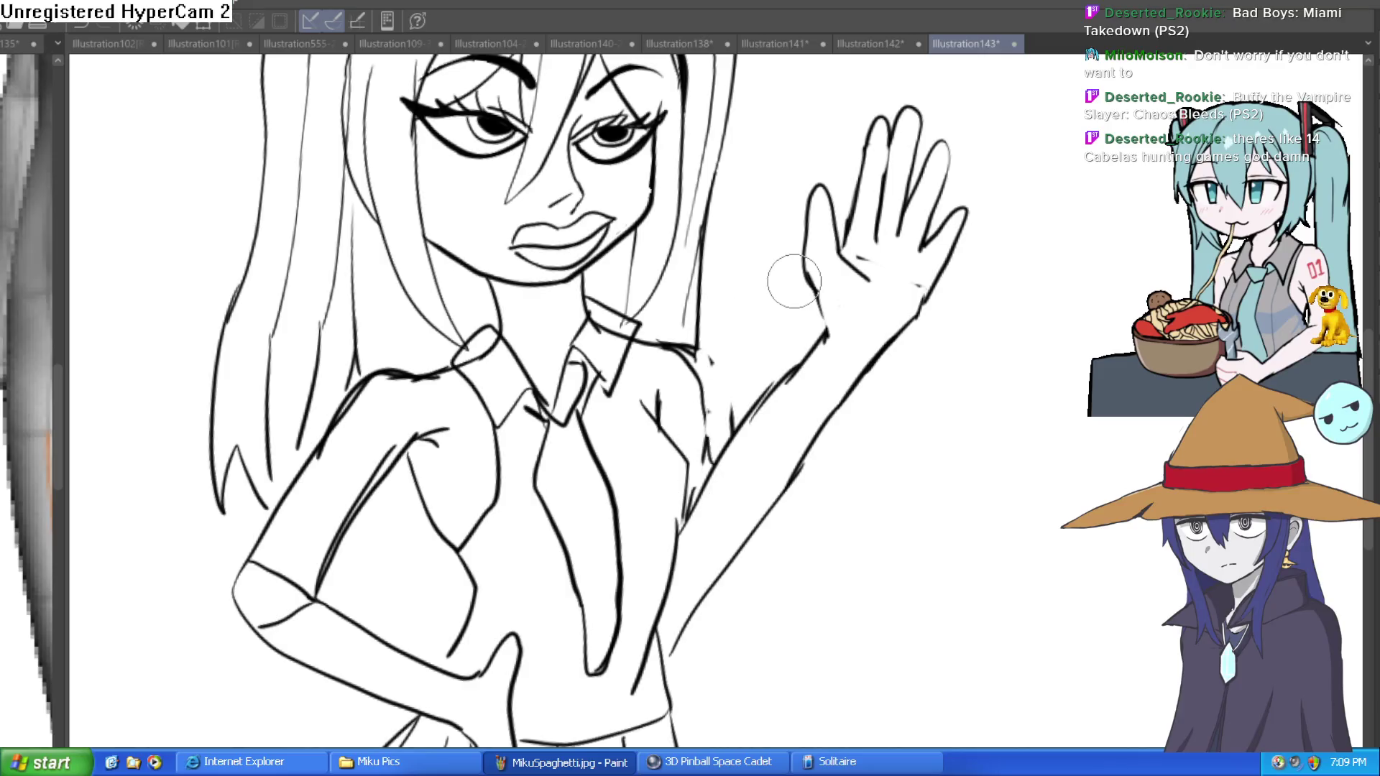
Lasso-select the raised hand and move and tilt it down-left into place
mouse_move(1051, 156)
left_mouse_down()
mouse_move(873, 469)
mouse_move(742, 413)
mouse_move(819, 126)
left_mouse_up()
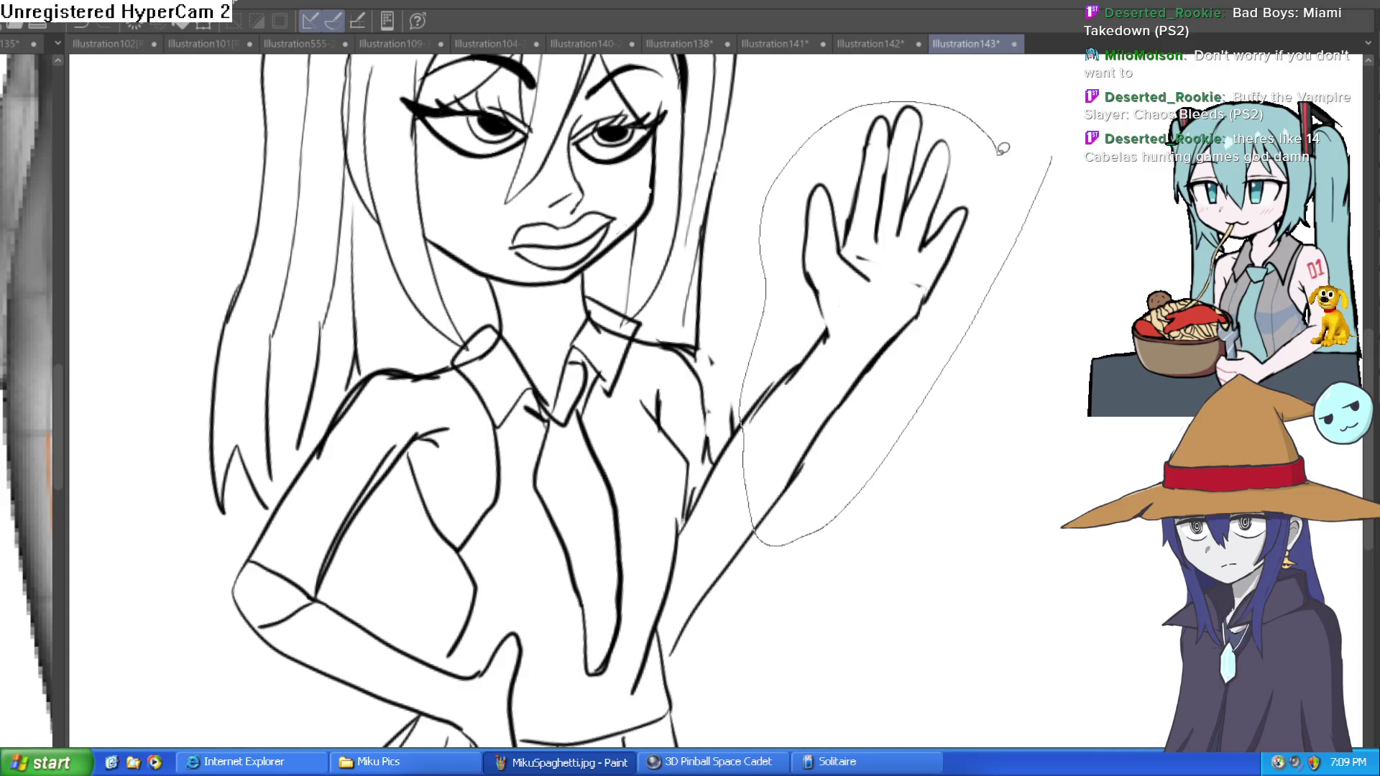
left_click_drag(1003, 149, 1040, 175)
key("ctrl+t")
left_click_drag(965, 210, 846, 388)
left_click(784, 671)
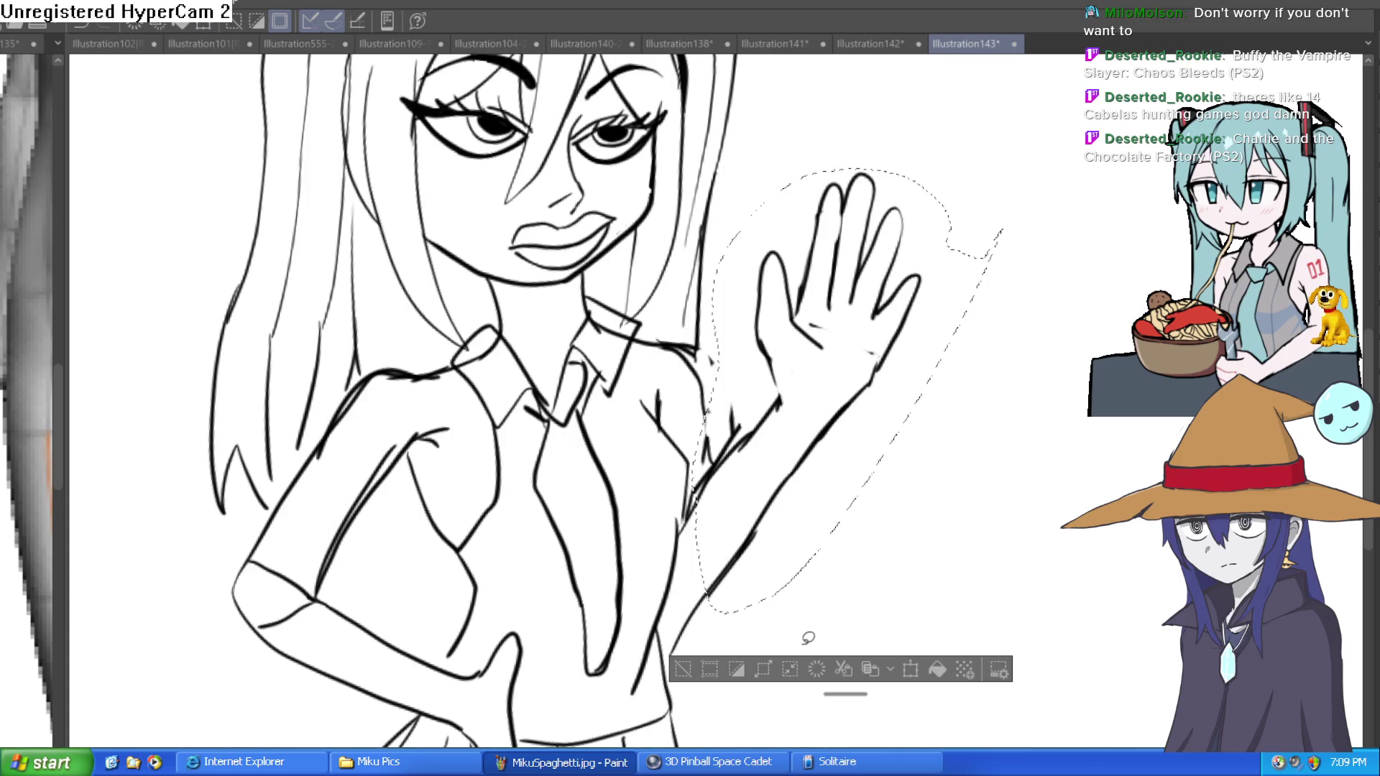
left_click(683, 679)
Erase the stray lower arm line, redraw the arm's end and add the right shoulder line
key("e")
left_click_drag(708, 600, 672, 651)
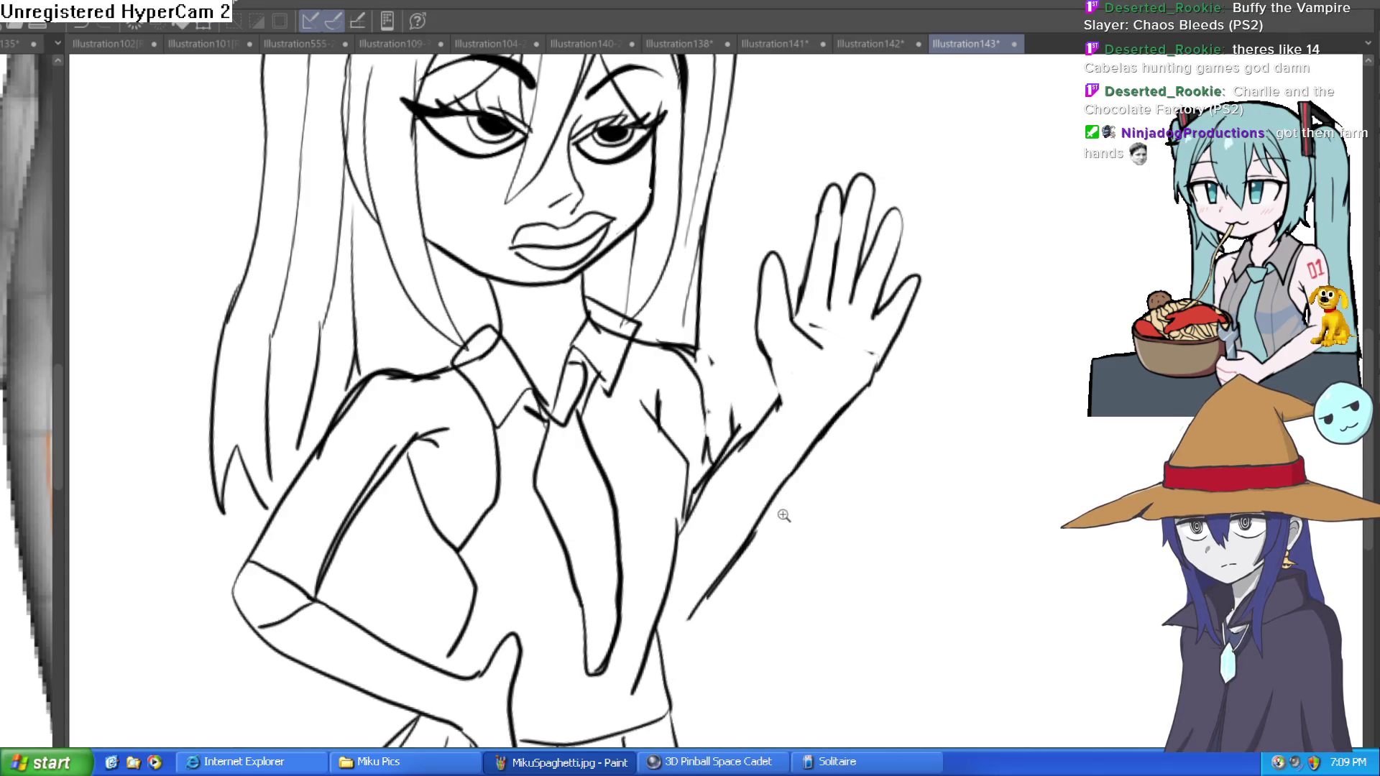
left_click_drag(700, 606, 665, 626)
left_click_drag(661, 429, 643, 359)
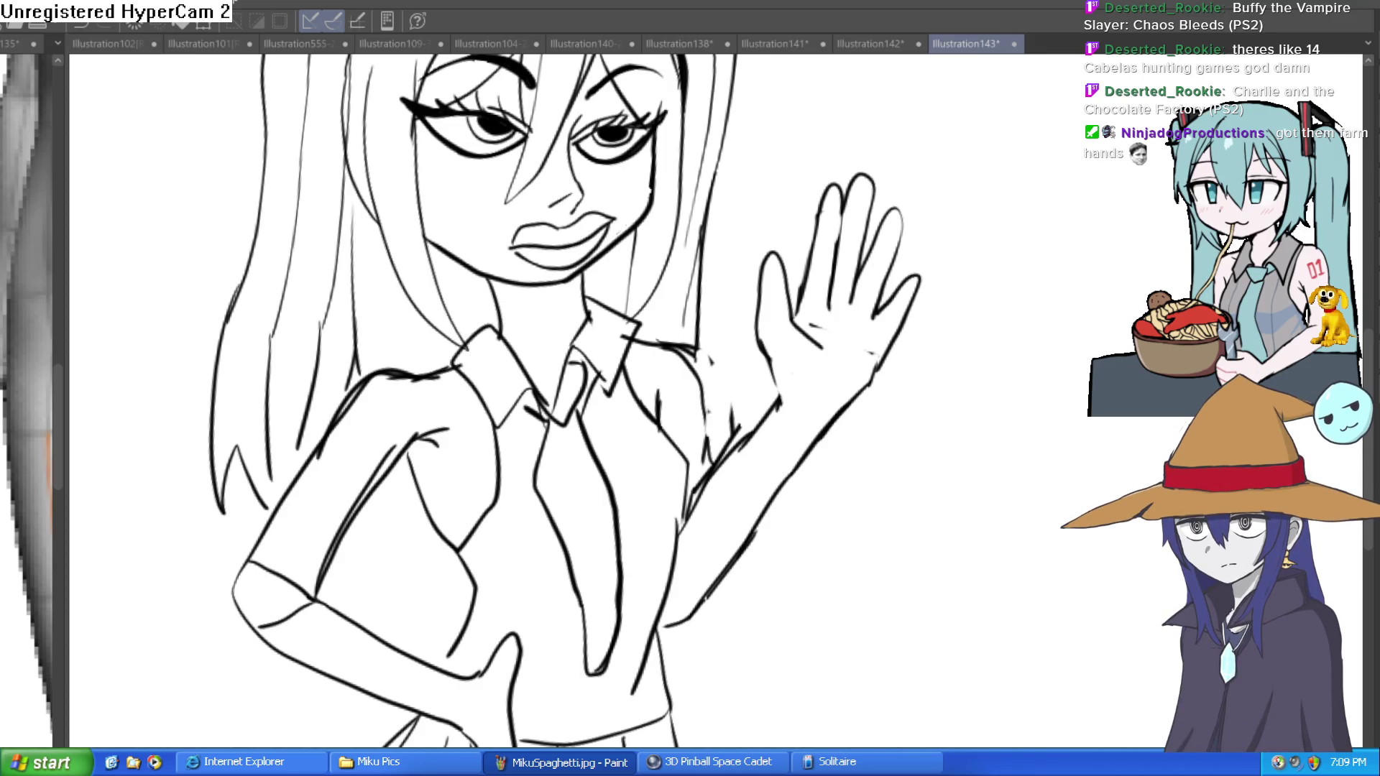
Fill both cheeks and the forehead areas of the face pale pink
left_click(514, 235)
left_click(611, 187)
scroll(575, 216, "up", 3)
left_click(591, 193)
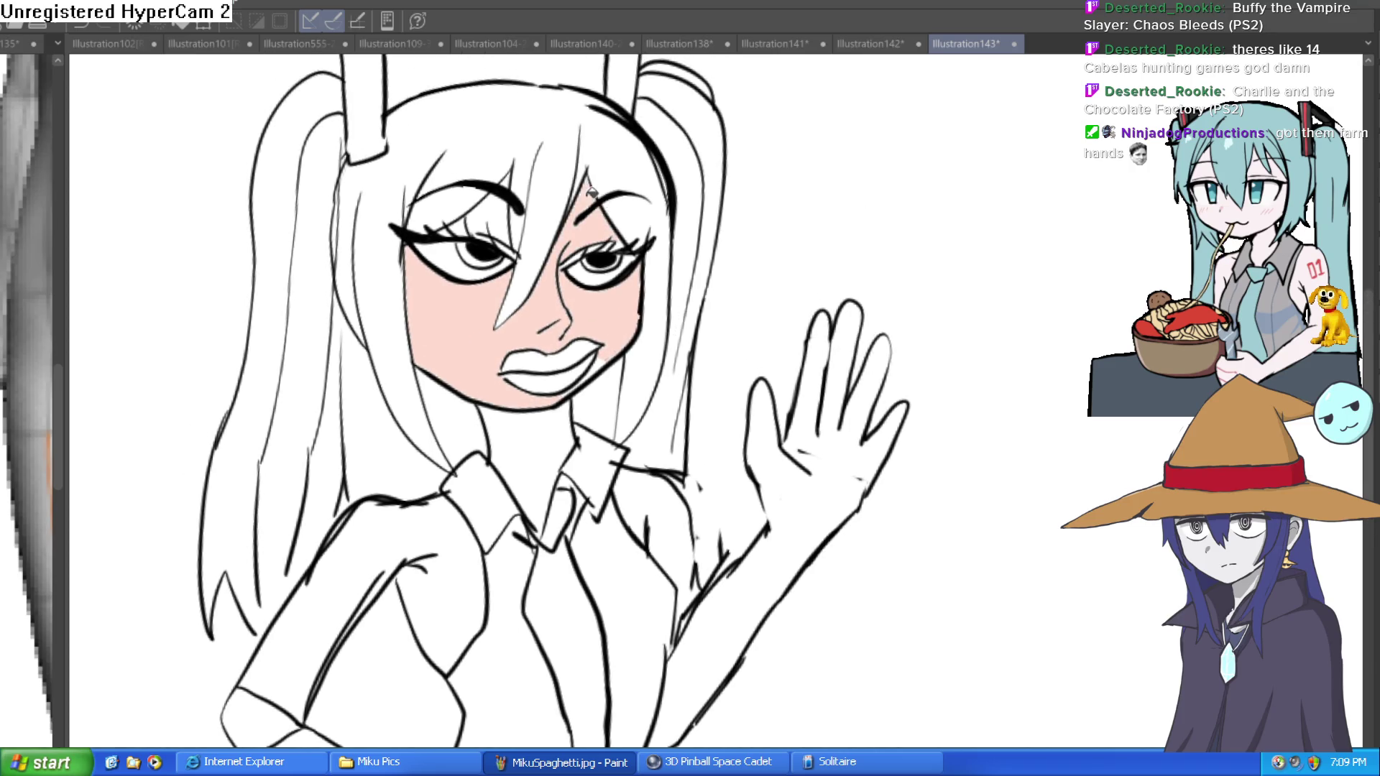
key("ctrl+z")
key("ctrl+z")
key("ctrl+z")
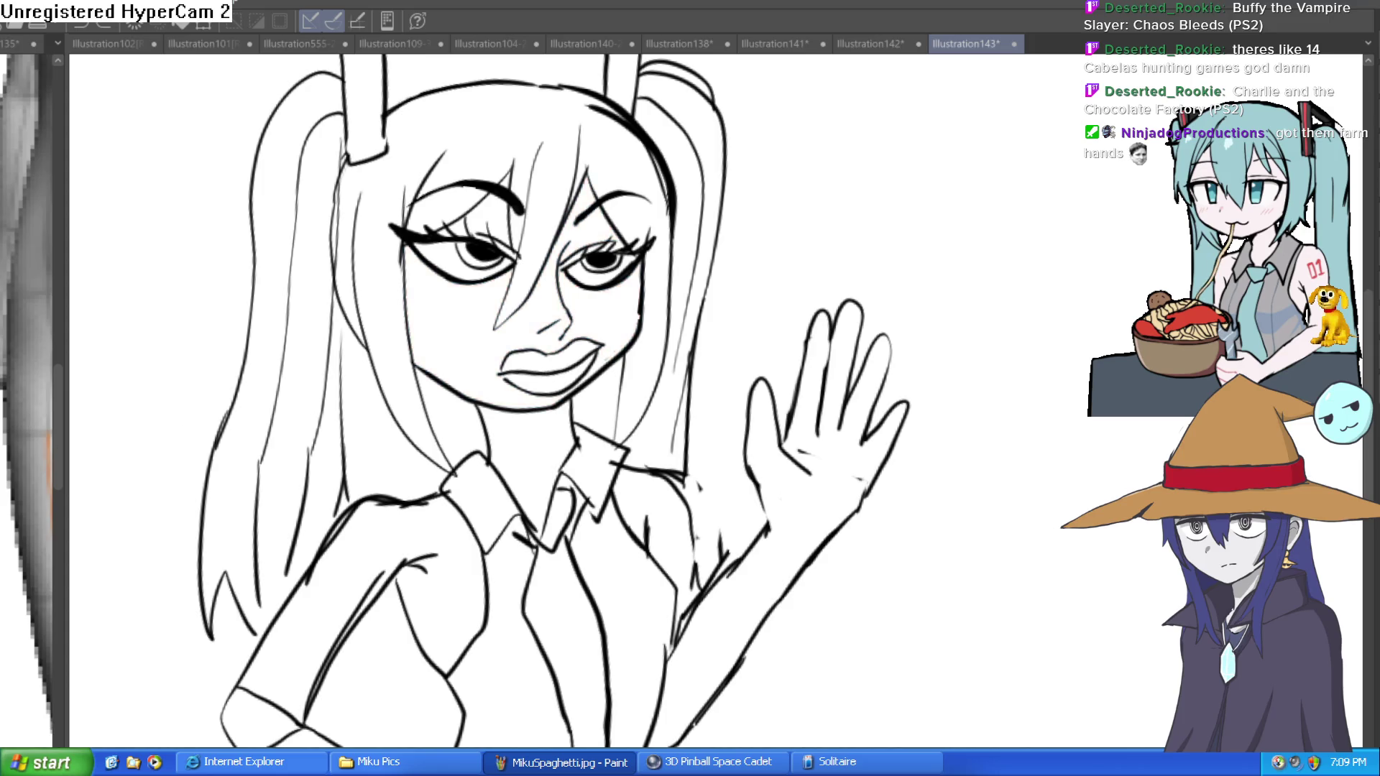
left_click(488, 353)
left_click(619, 310)
left_click(603, 219)
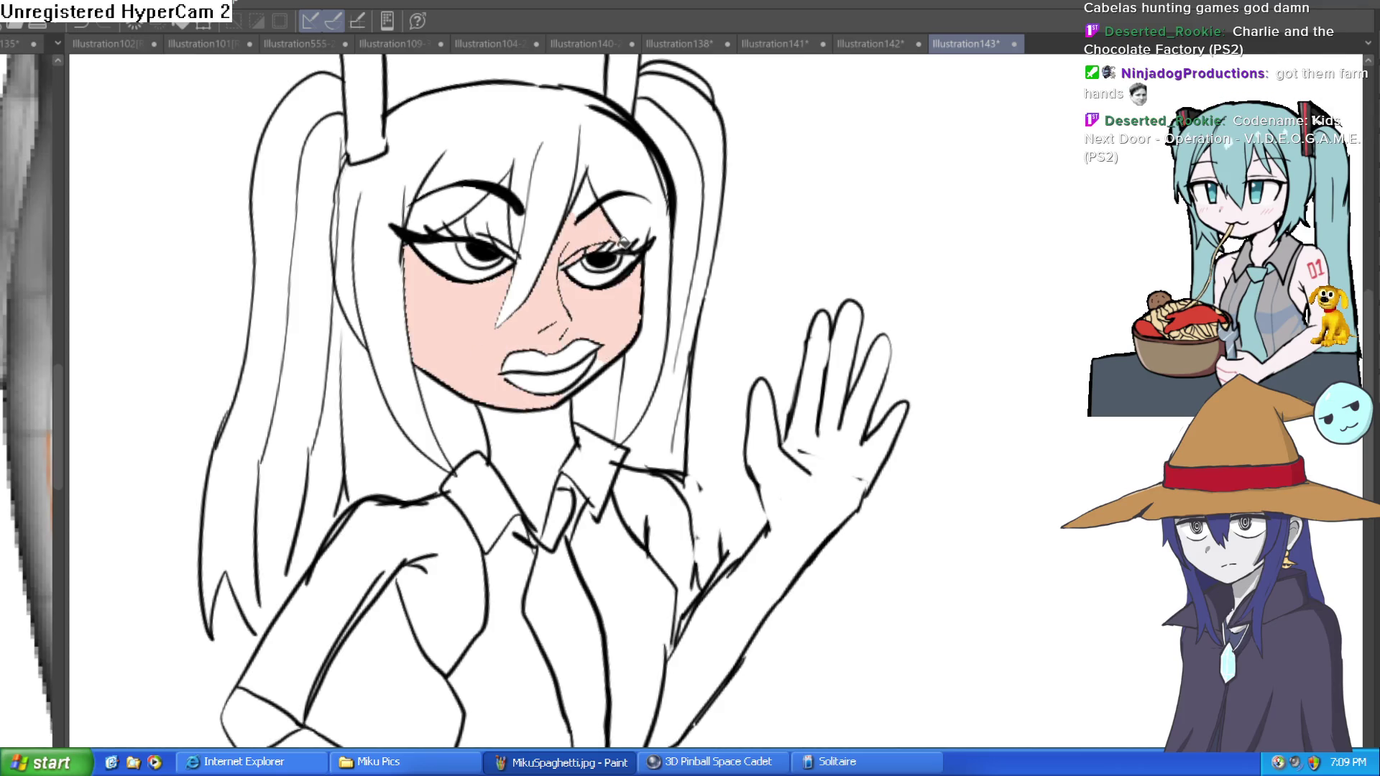
left_click(602, 205)
left_click(496, 214)
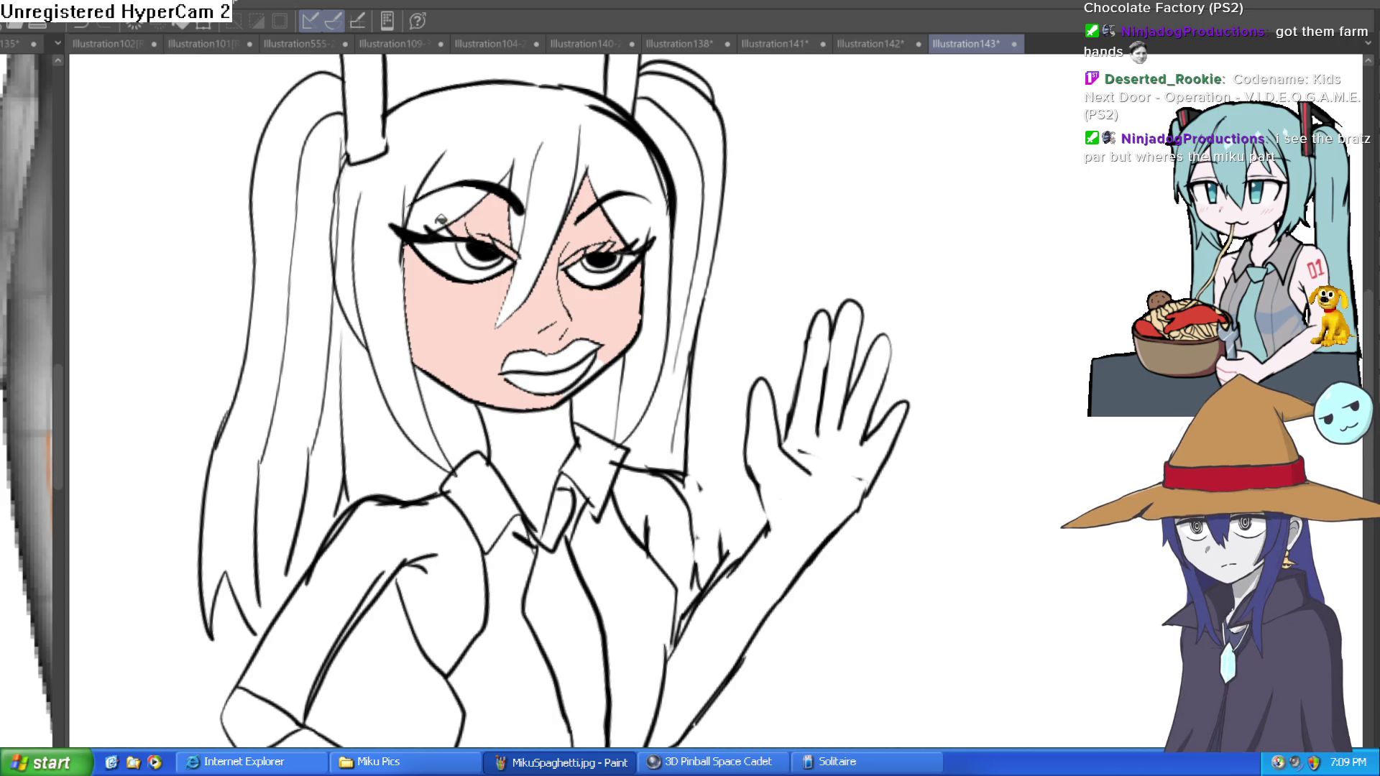
Fill the left upper arm, forearm, elbow, raised arm and hand pale pink
left_click_drag(628, 394, 618, 229)
left_click(359, 496)
left_click_drag(359, 496, 350, 297)
left_click(311, 464)
left_click(260, 412)
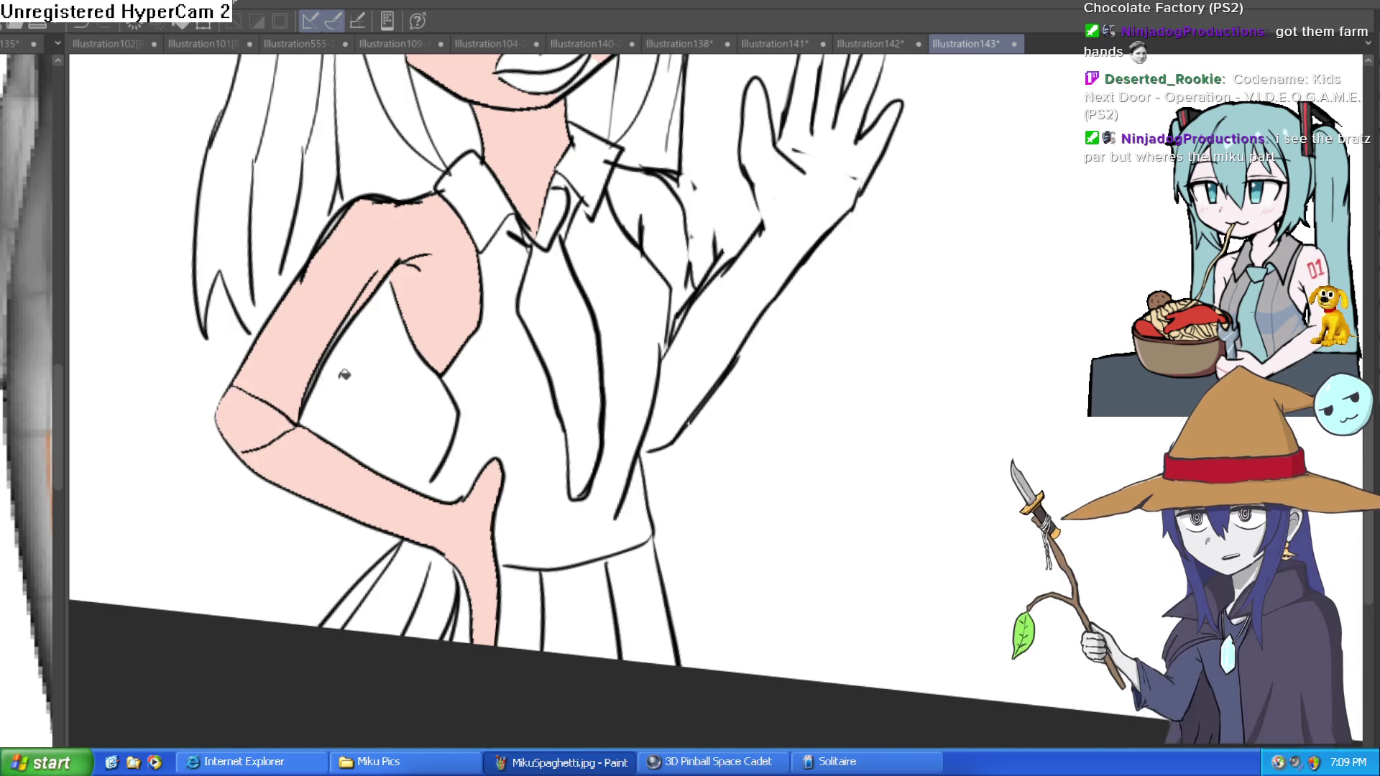
left_click(704, 333)
left_click(682, 214)
Fill the hair around the face and both twin-tails light blue
scroll(674, 444, "down", 4)
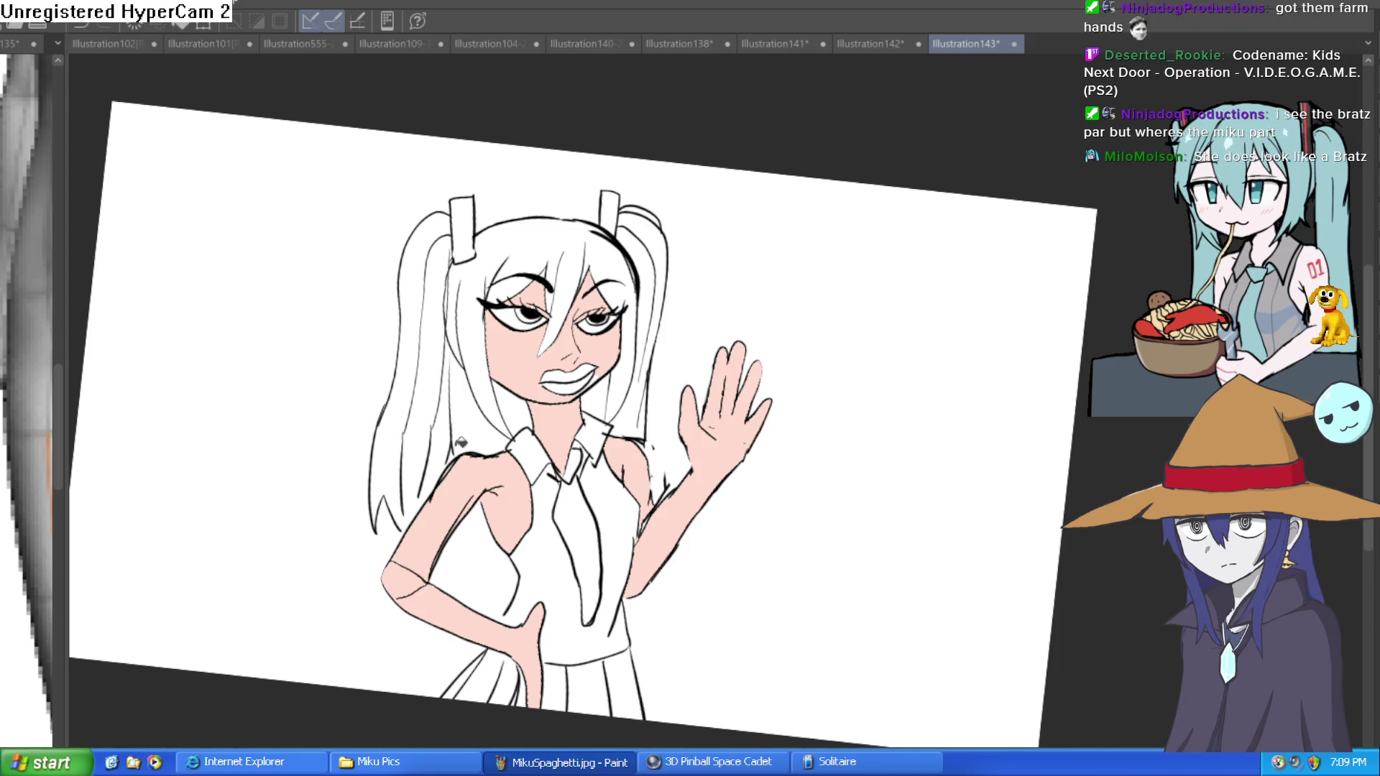
left_click_drag(741, 354, 775, 341)
scroll(606, 354, "up", 2)
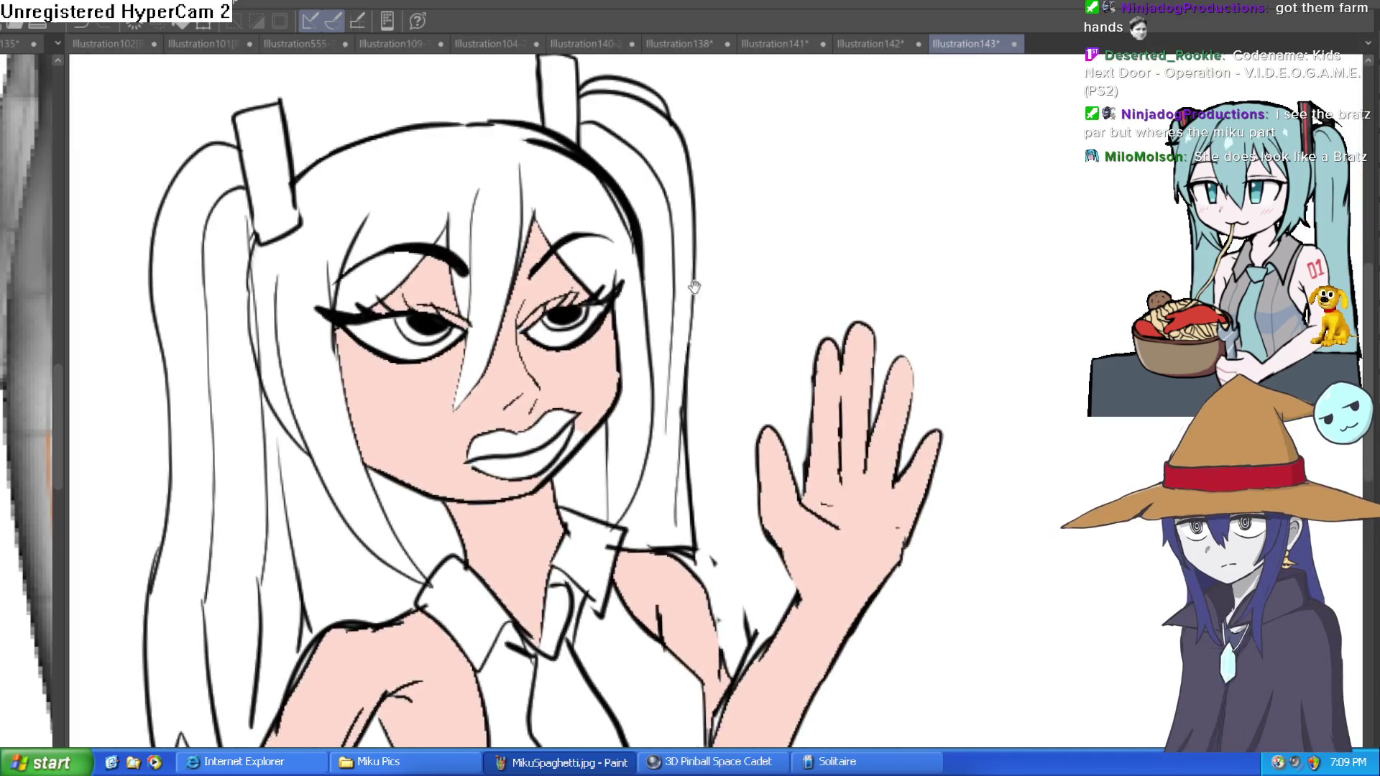
left_click(612, 201)
left_click(389, 283)
left_click(468, 277)
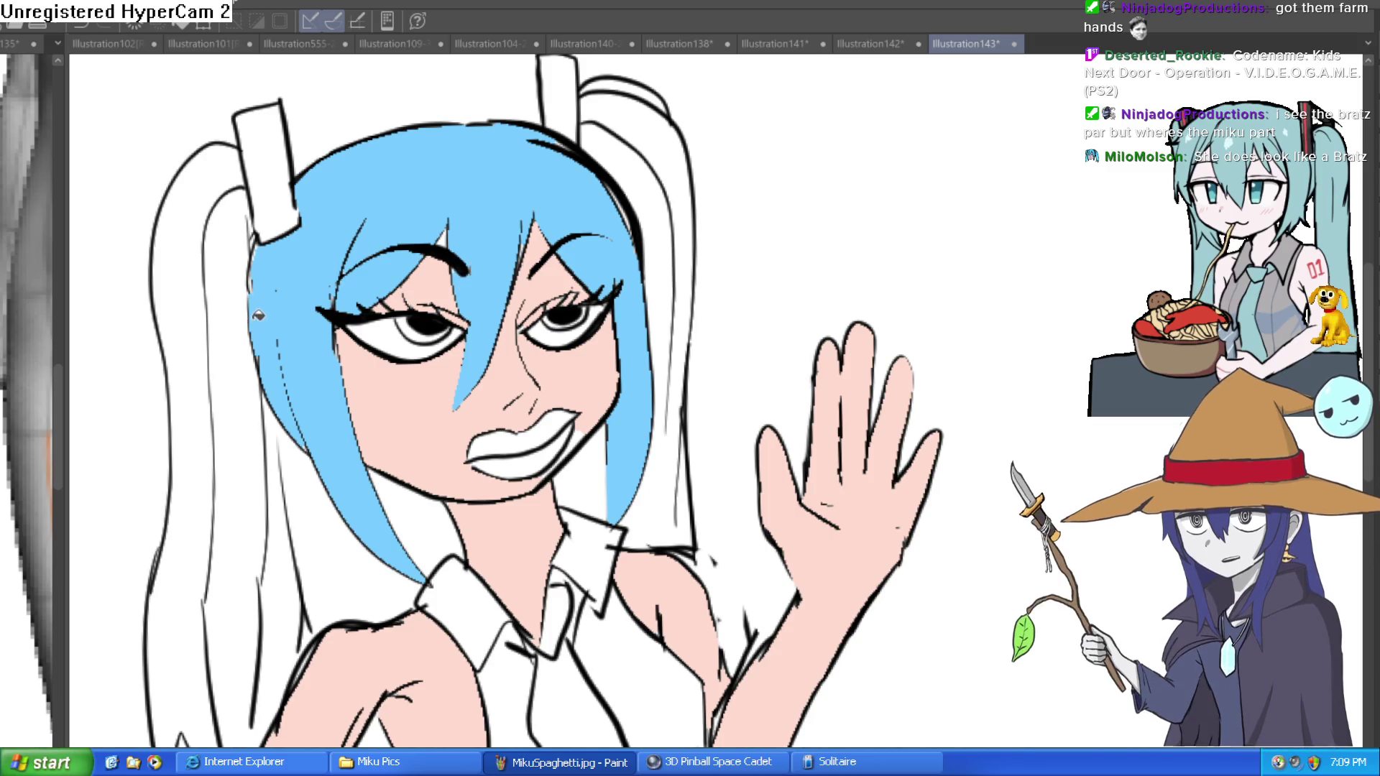
left_click(237, 280)
left_click(655, 151)
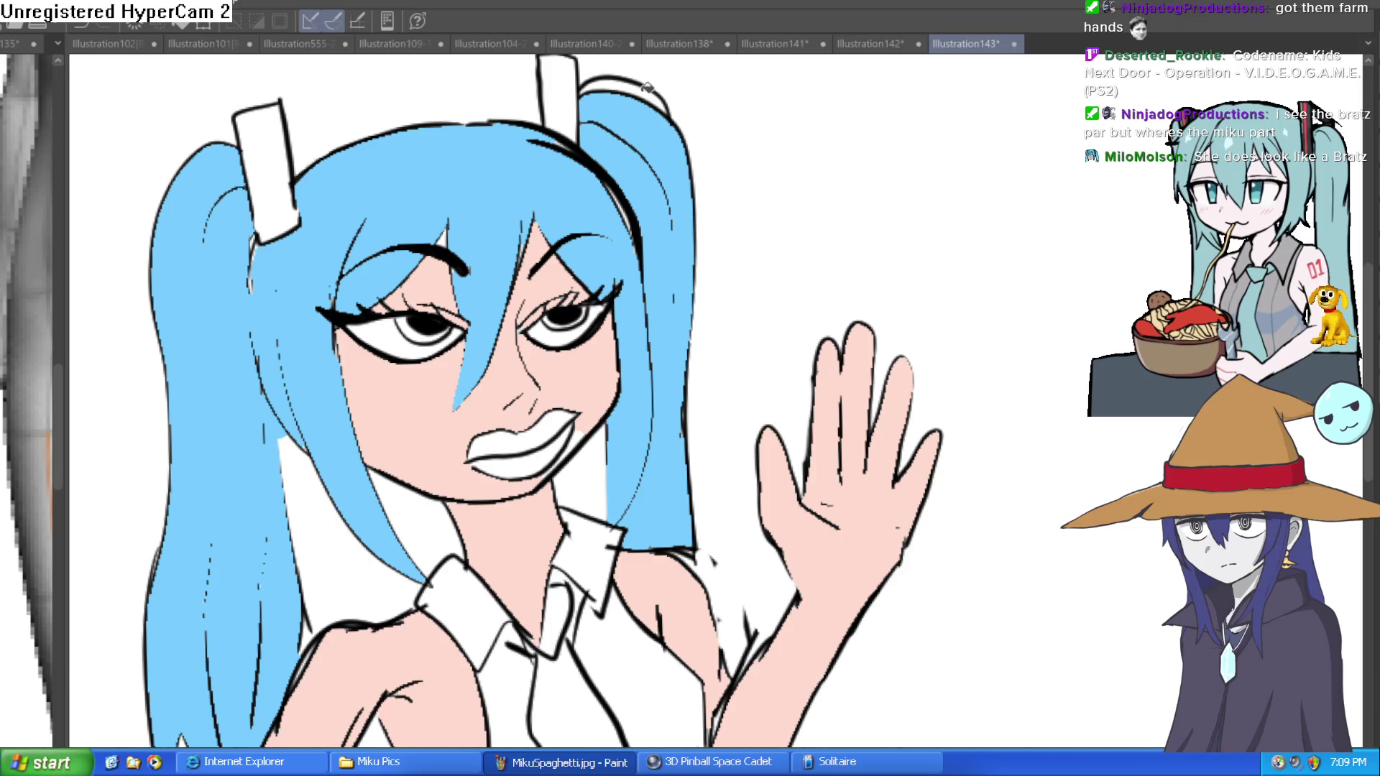
Fill the lips red
scroll(769, 297, "down", 2)
left_click_drag(595, 498, 548, 379)
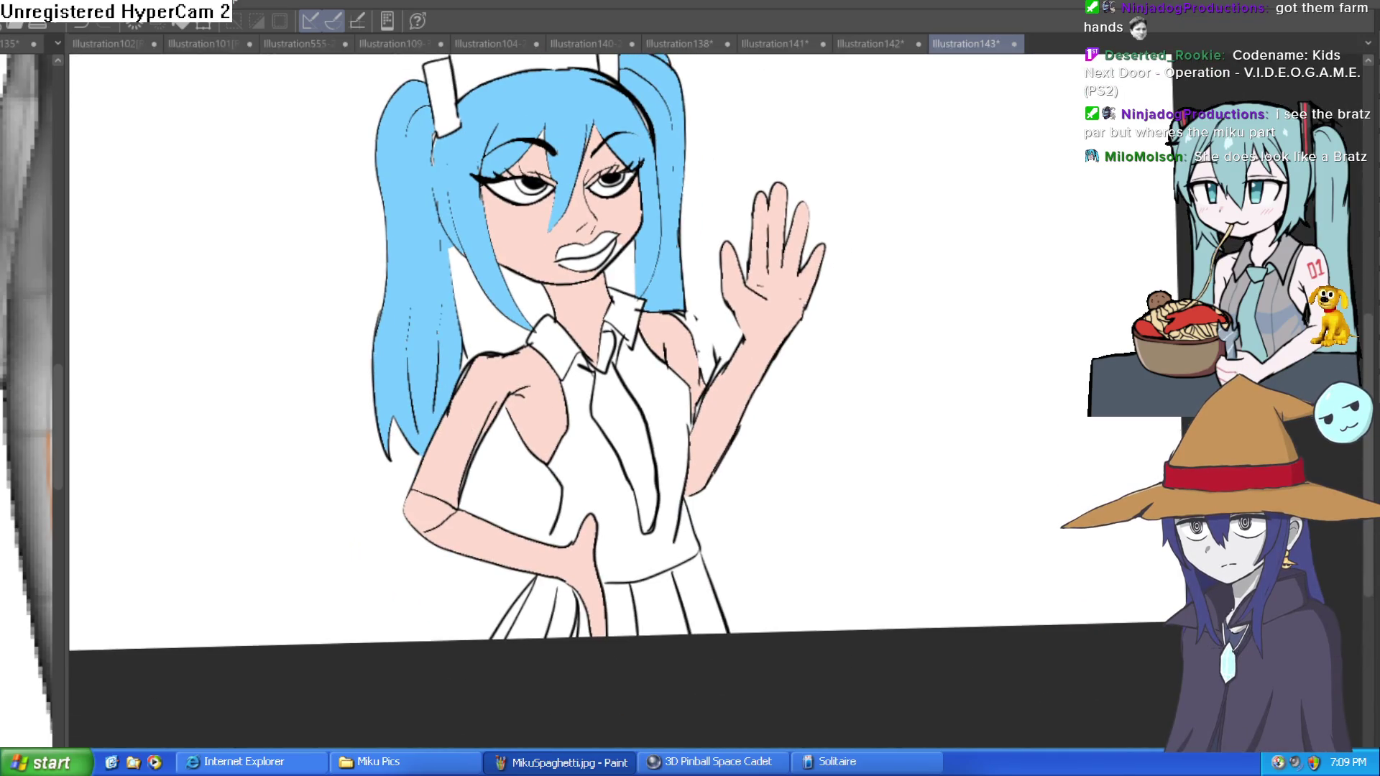
left_click(598, 253)
scroll(596, 180, "up", 4)
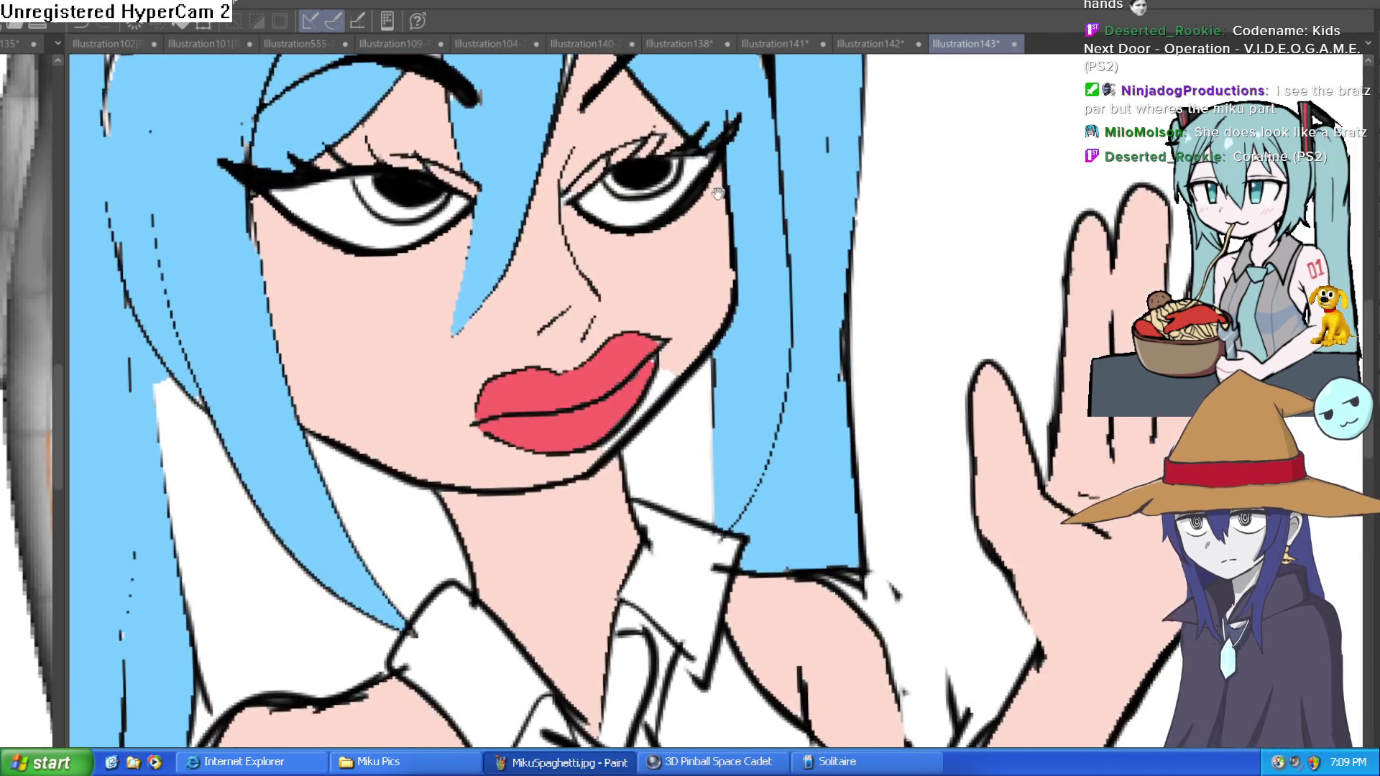
Brush light-pink highlights onto the upper lip and a first stroke on the lower lip
left_click_drag(730, 205, 724, 250)
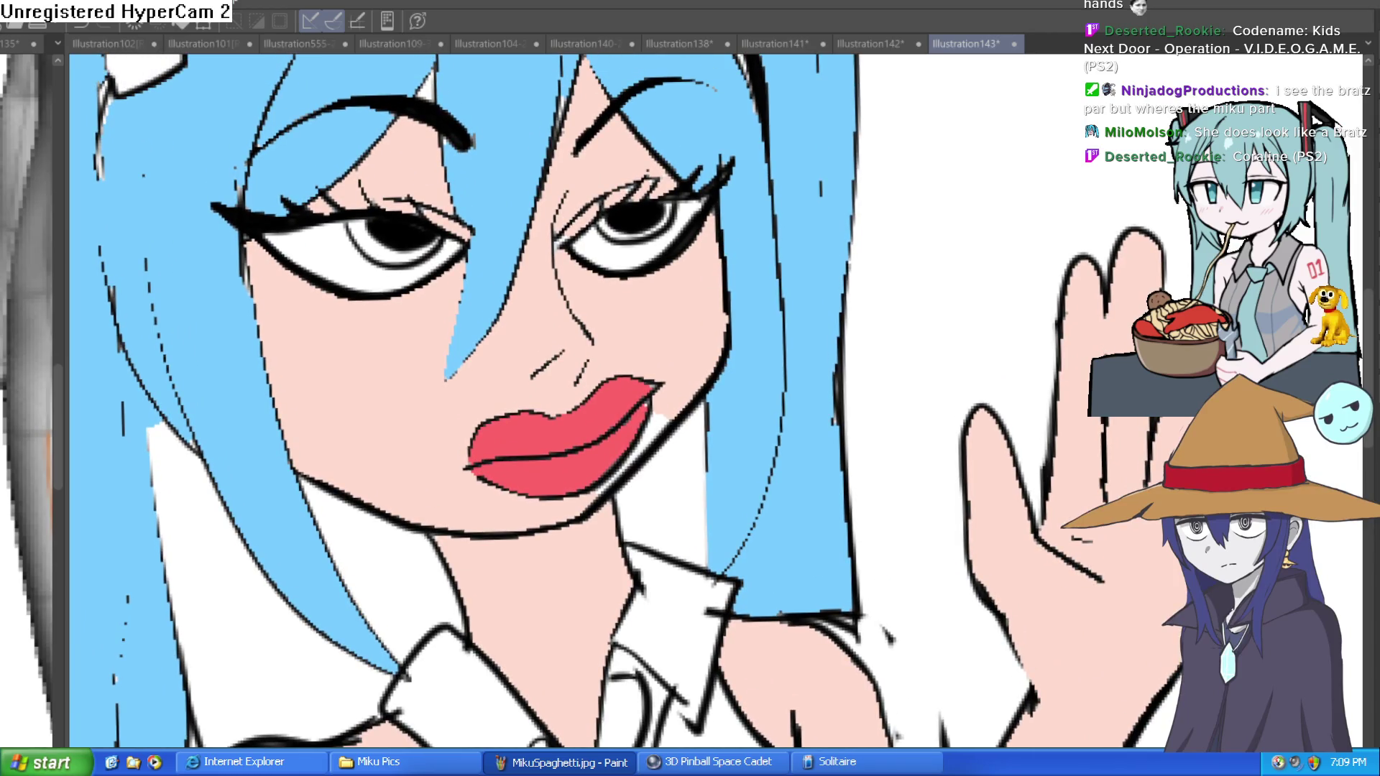
key("minus")
key("minus")
scroll(608, 463, "up", 3)
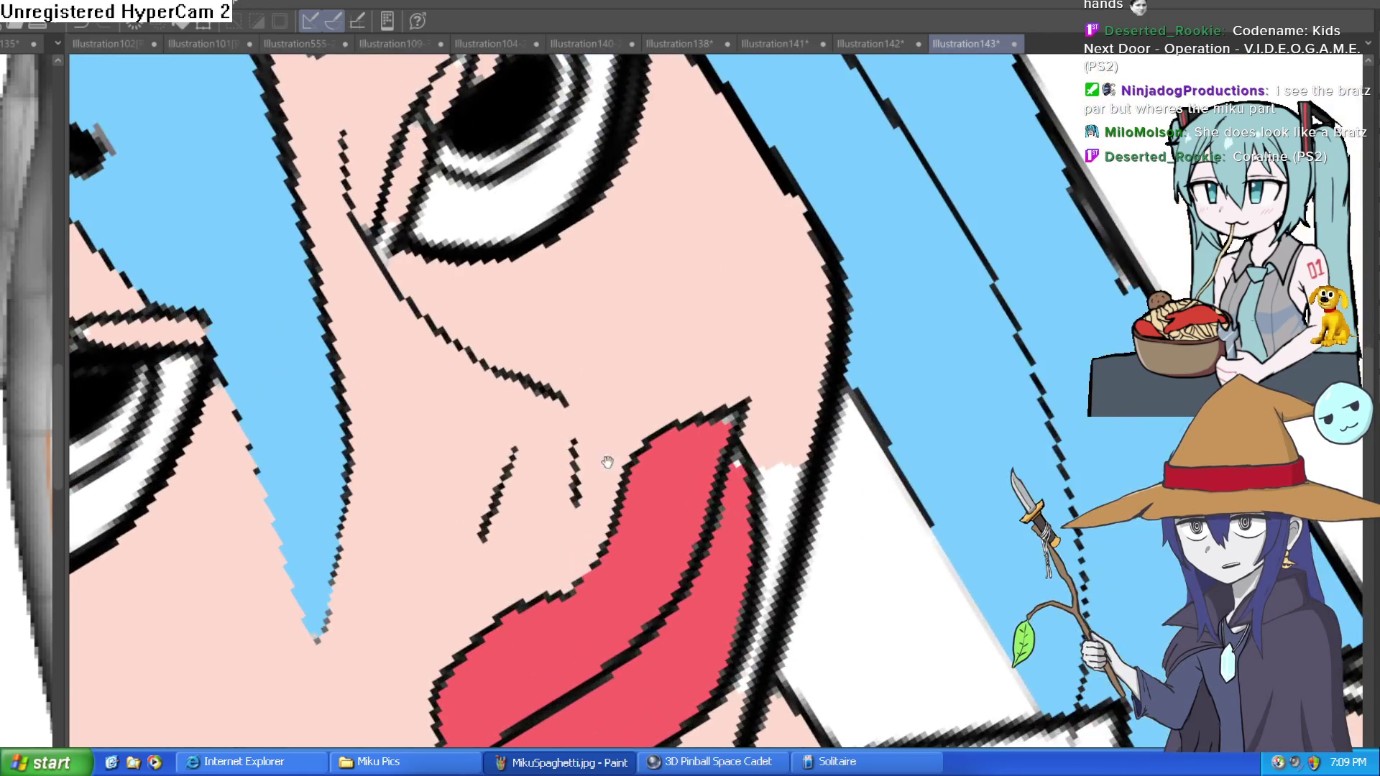
left_click_drag(608, 462, 622, 301)
left_click_drag(570, 446, 564, 455)
left_click_drag(633, 560, 651, 552)
Add more light-pink highlight strokes to the lower lip, then recolour it pink
key("minus")
key("minus")
key("minus")
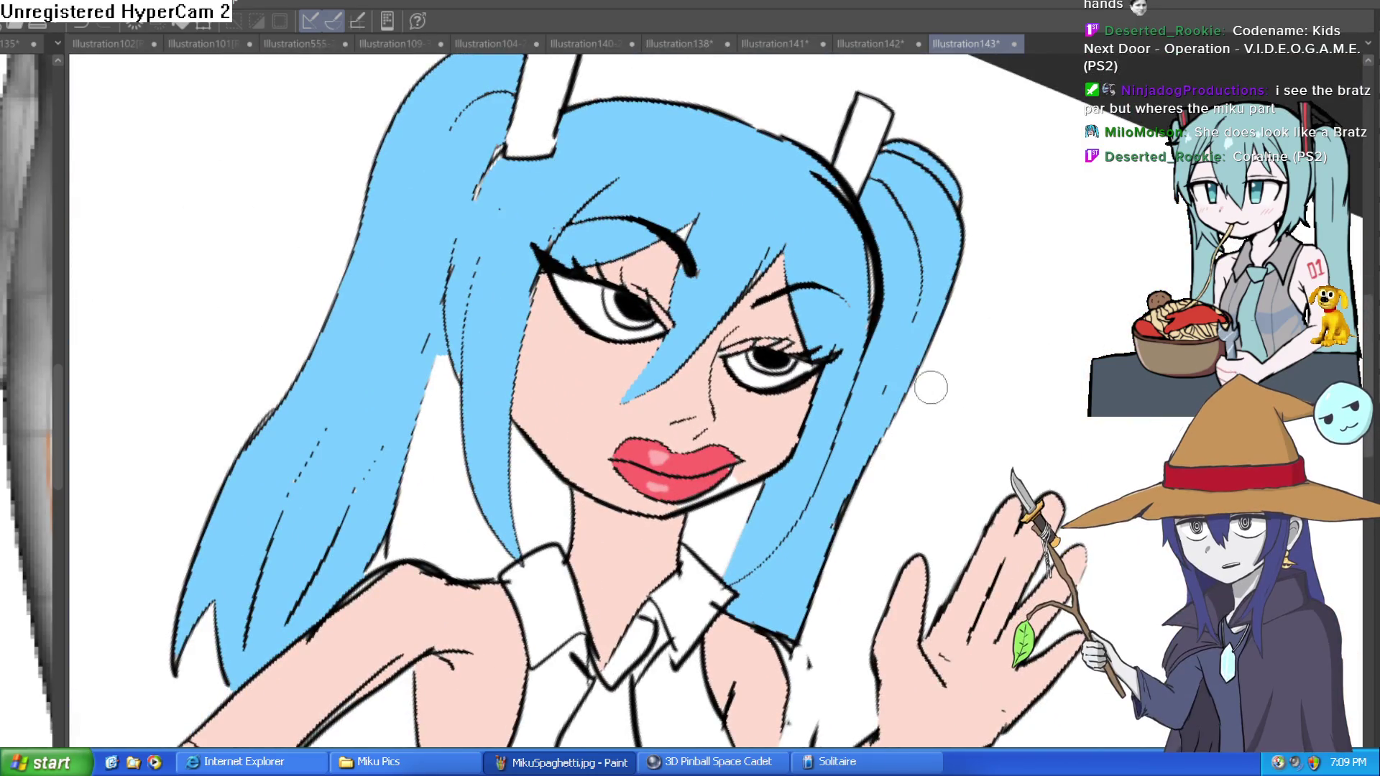
key("minus")
key("minus")
scroll(813, 424, "up", 3)
left_click_drag(812, 424, 805, 302)
mouse_move(572, 395)
left_mouse_down()
mouse_move(613, 383)
mouse_move(661, 339)
left_mouse_up()
scroll(668, 433, "down", 3)
left_click_drag(596, 392, 651, 367)
scroll(869, 440, "down", 2)
mouse_move(868, 440)
left_mouse_down()
mouse_move(883, 336)
mouse_move(783, 352)
left_mouse_up()
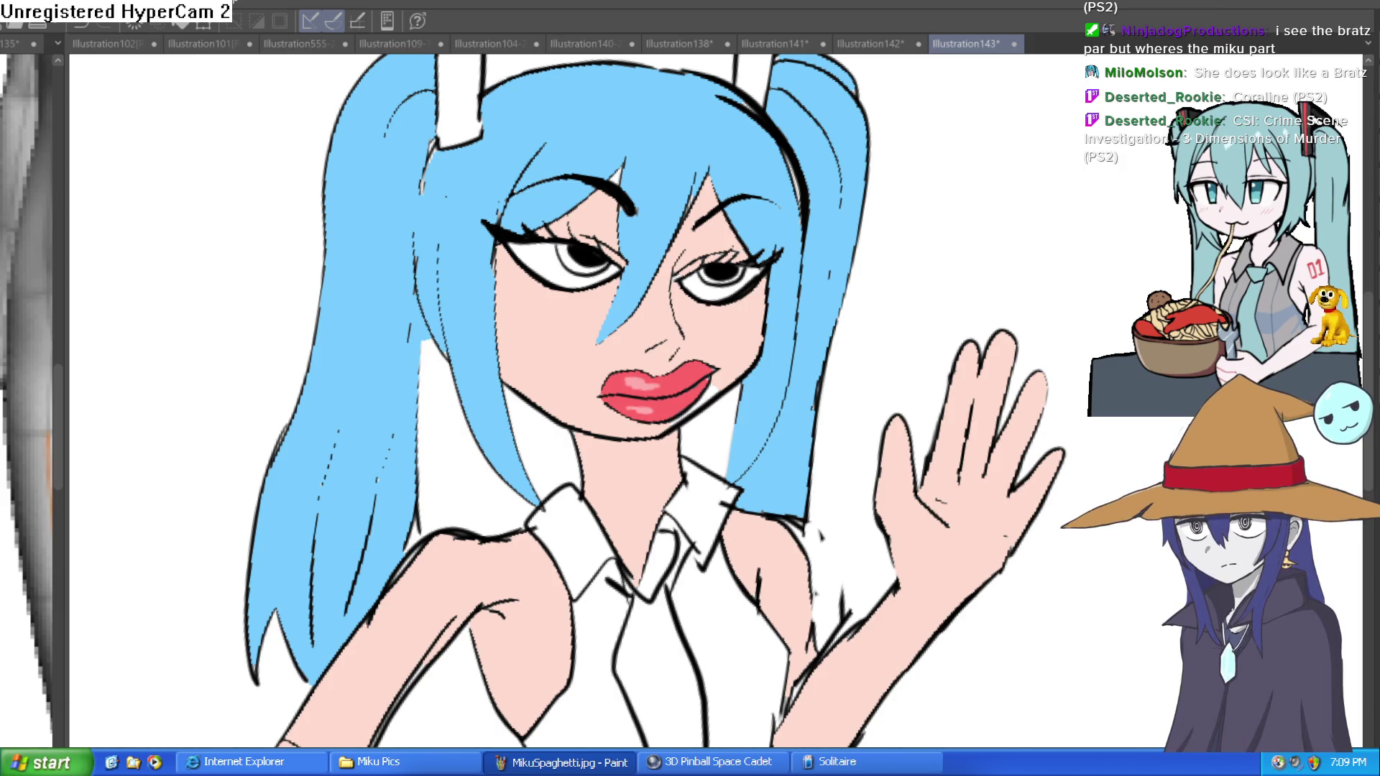
left_click(658, 407)
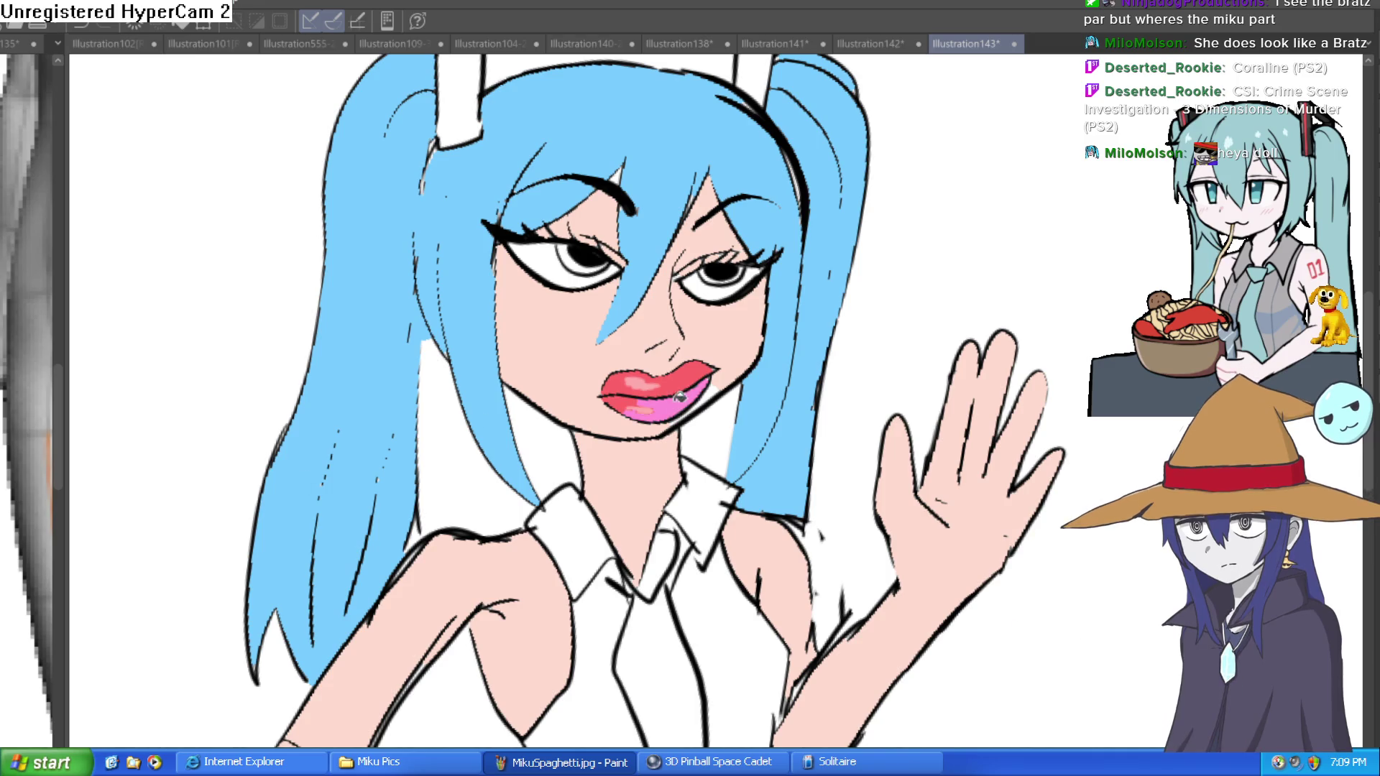
Bucket-fill the upper lip and the leftover red patches of the lips pink
left_click(668, 378)
left_click(683, 368)
left_click(618, 384)
left_click(620, 402)
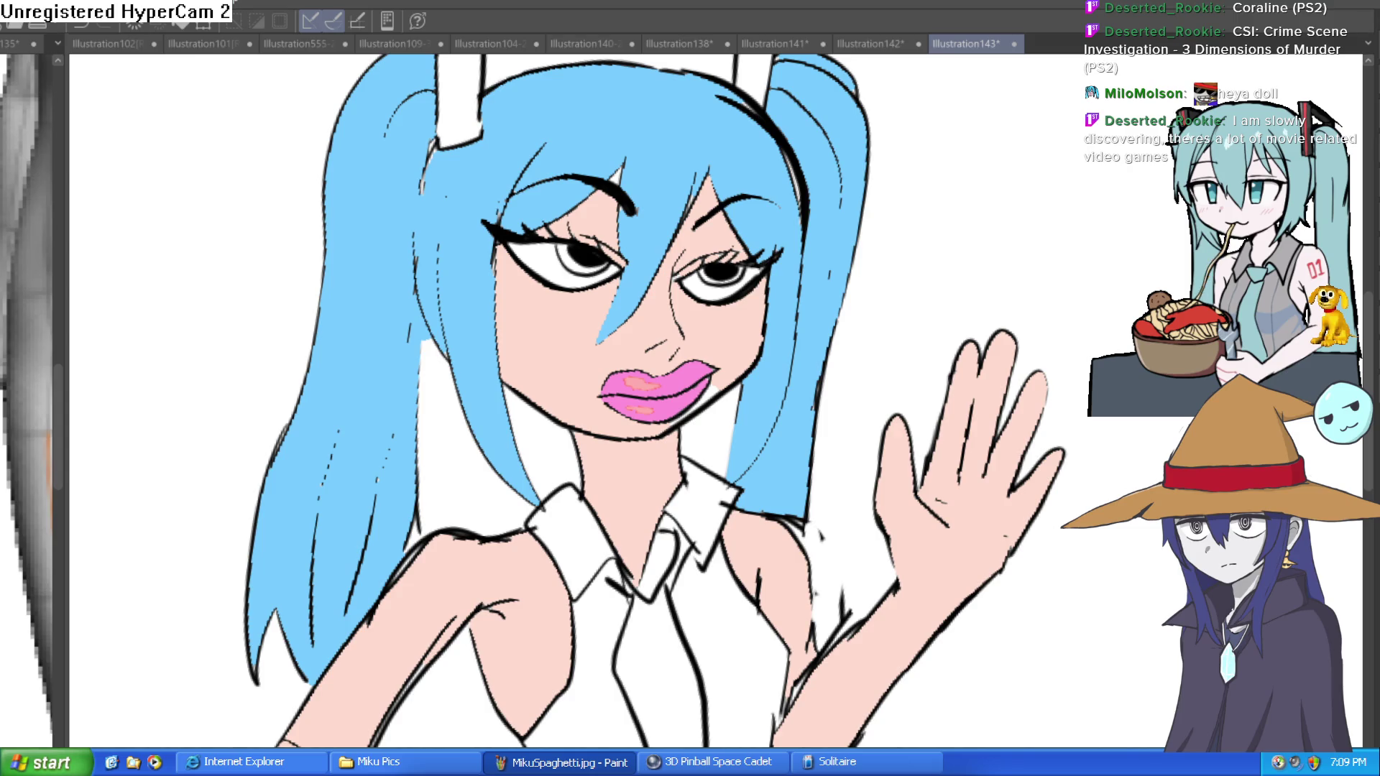
Repaint light-pink highlights across the upper and lower lips
key("minus")
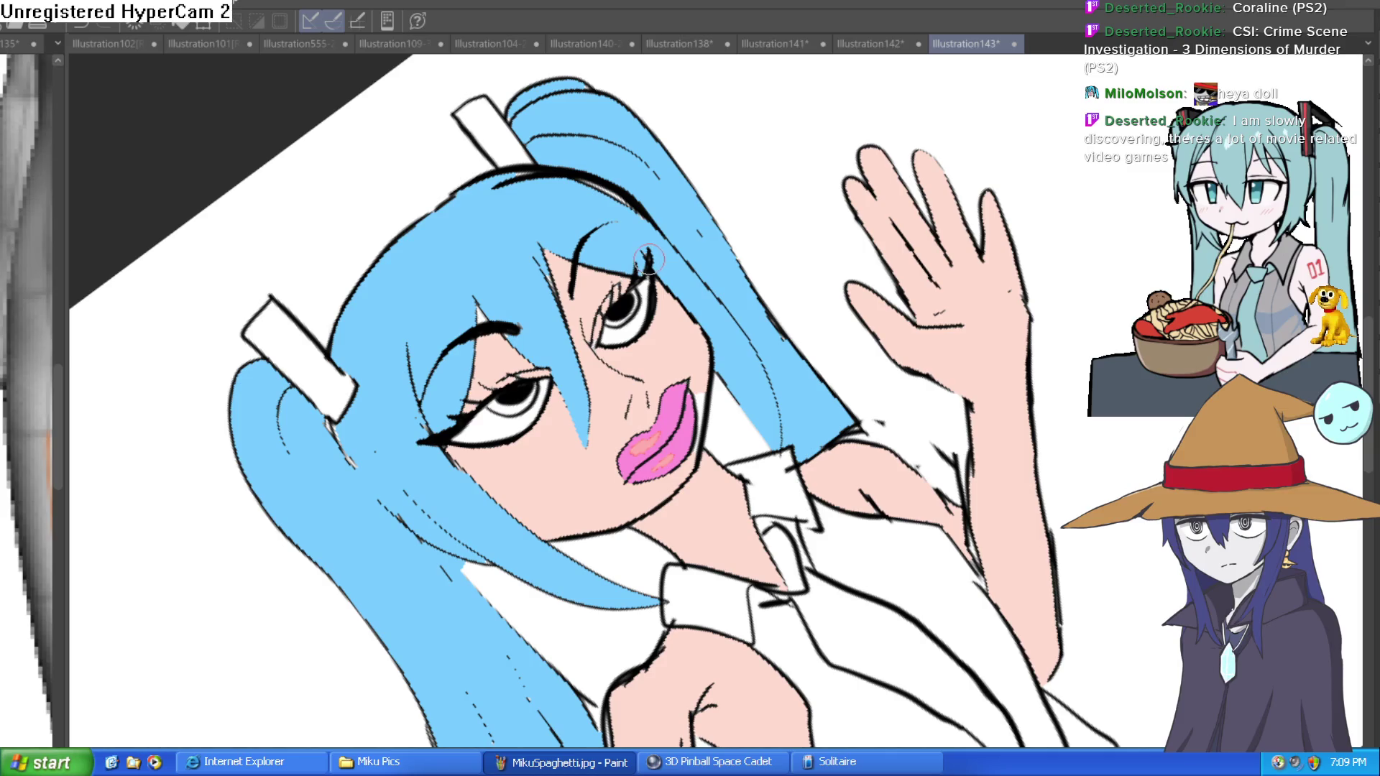
key("ctrl+0")
scroll(872, 355, "down", 1)
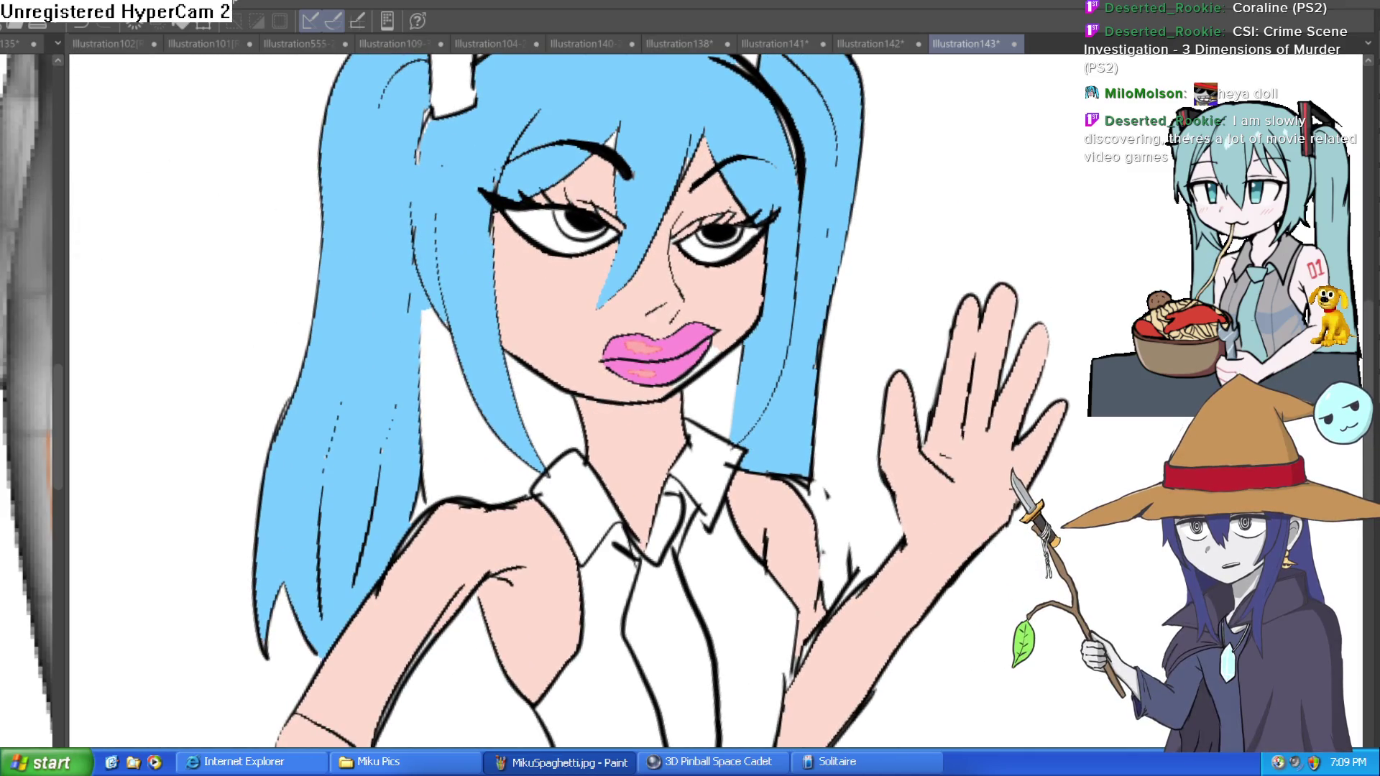
key("ctrl+plus")
key("ctrl+plus")
key("ctrl+plus")
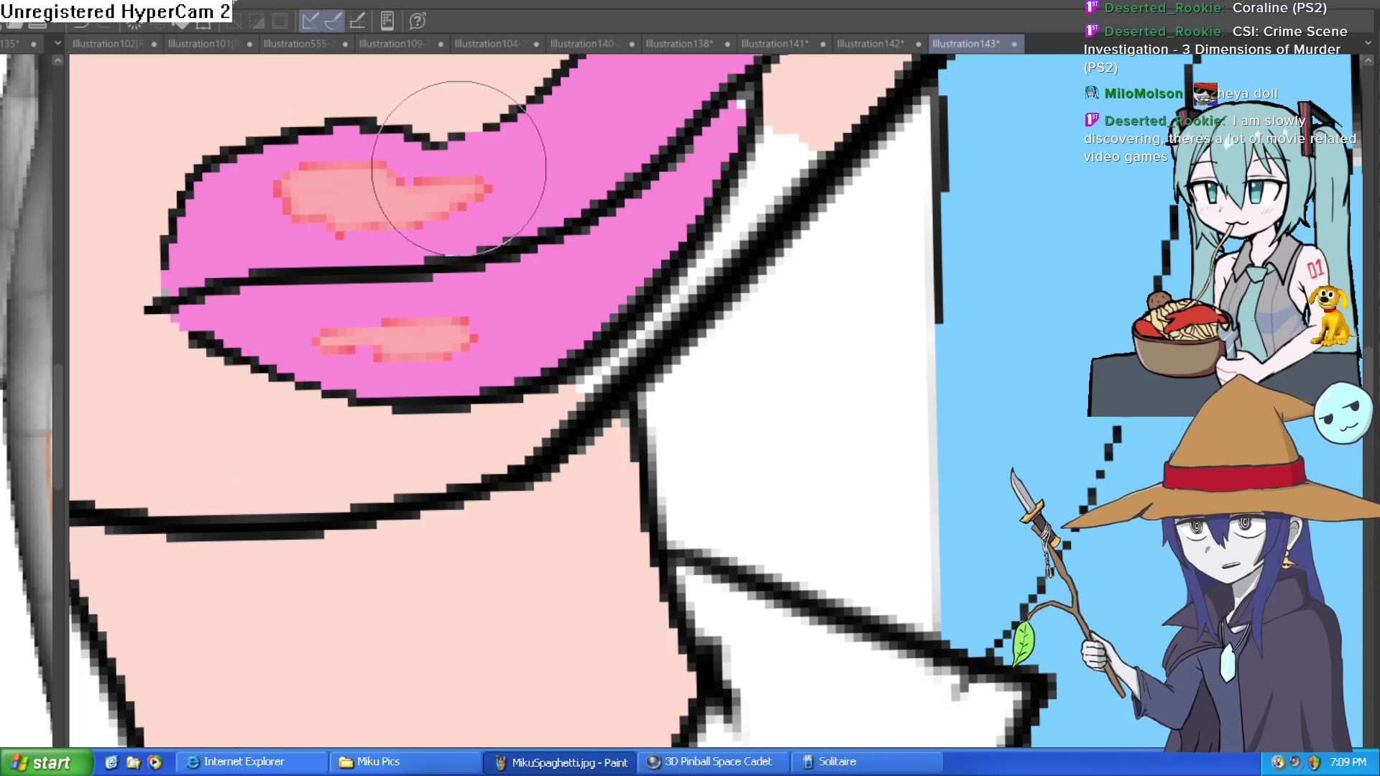
key("ctrl+minus")
left_click_drag(458, 169, 424, 248)
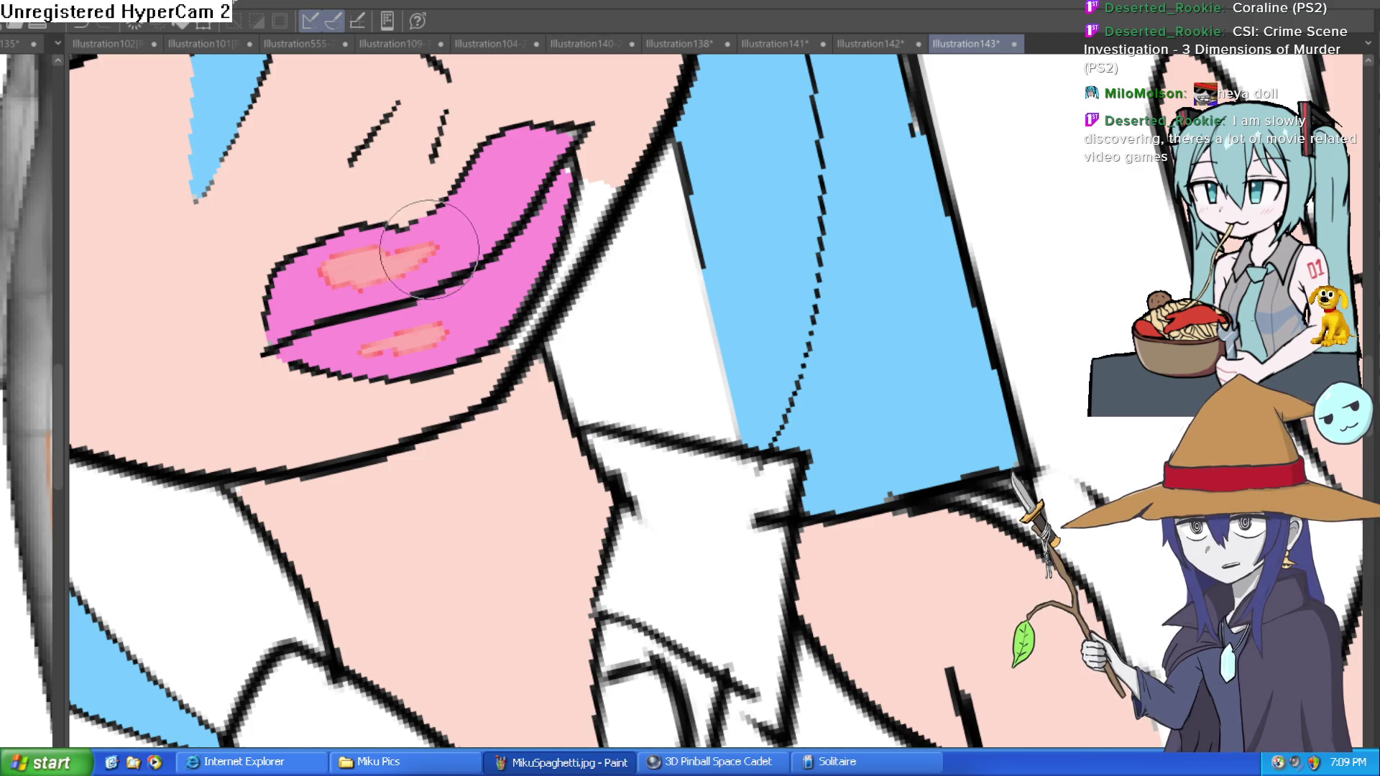
scroll(429, 250, "up", 2)
mouse_move(446, 230)
left_mouse_down()
mouse_move(392, 262)
mouse_move(208, 282)
mouse_move(386, 253)
left_mouse_up()
left_click_drag(456, 404, 337, 434)
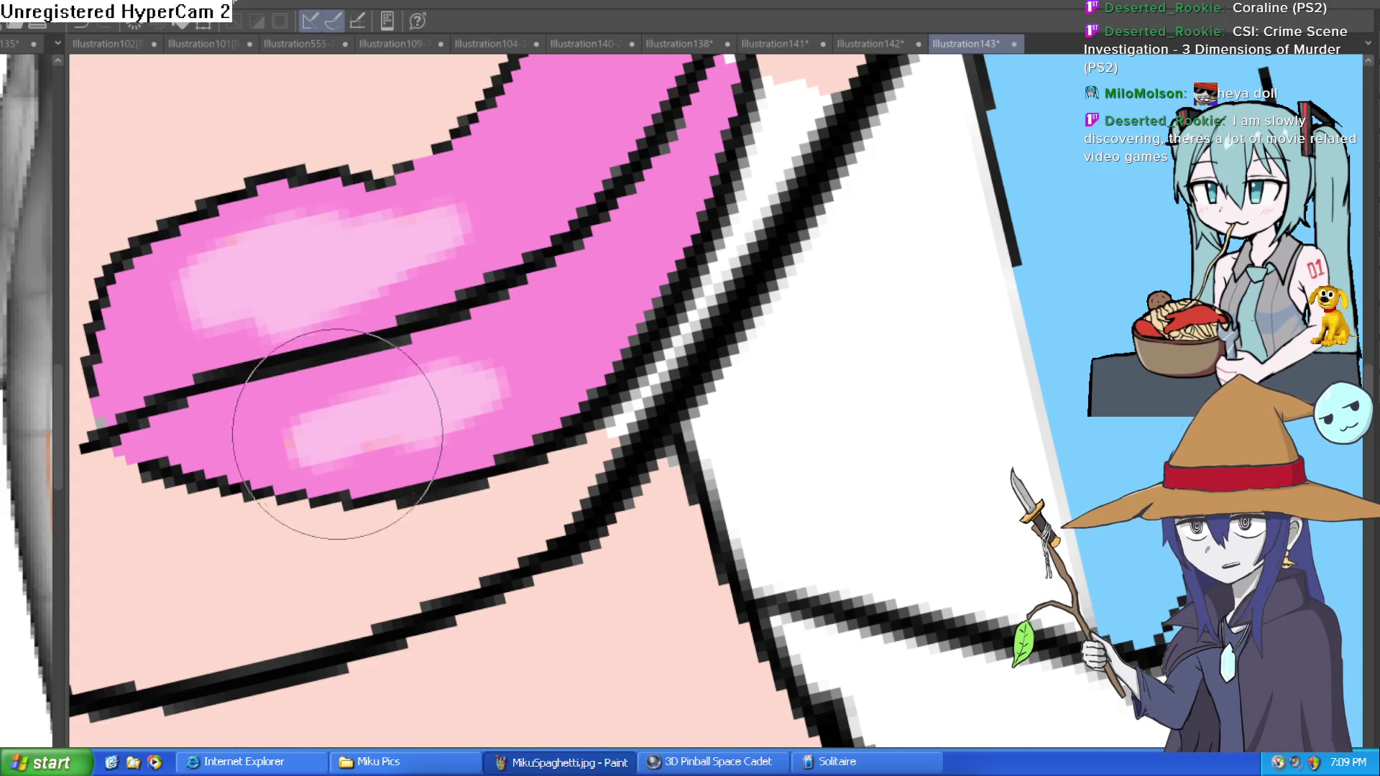
Fill the long part of the tie and its knot dark grey
scroll(339, 400, "down", 4)
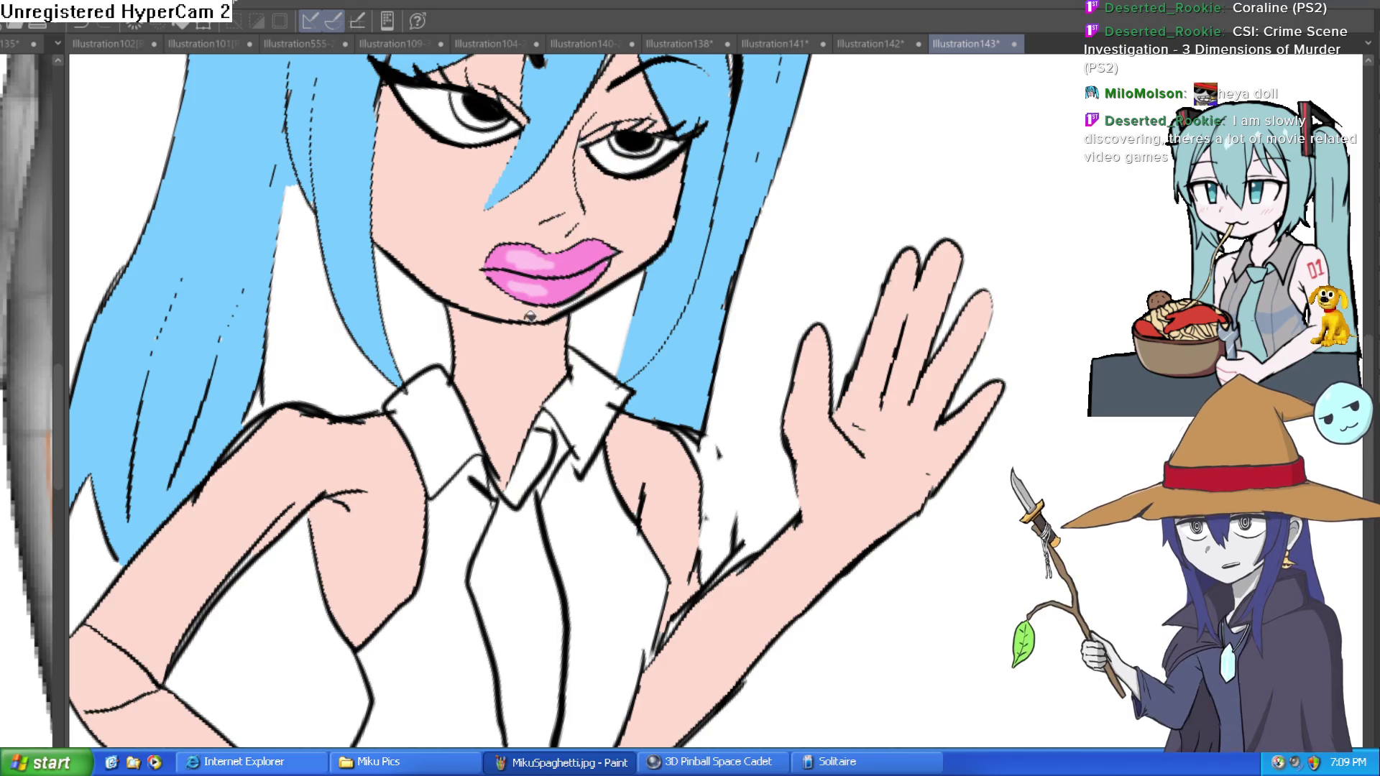
scroll(669, 338, "down", 1)
scroll(762, 317, "up", 1)
left_click_drag(762, 317, 780, 313)
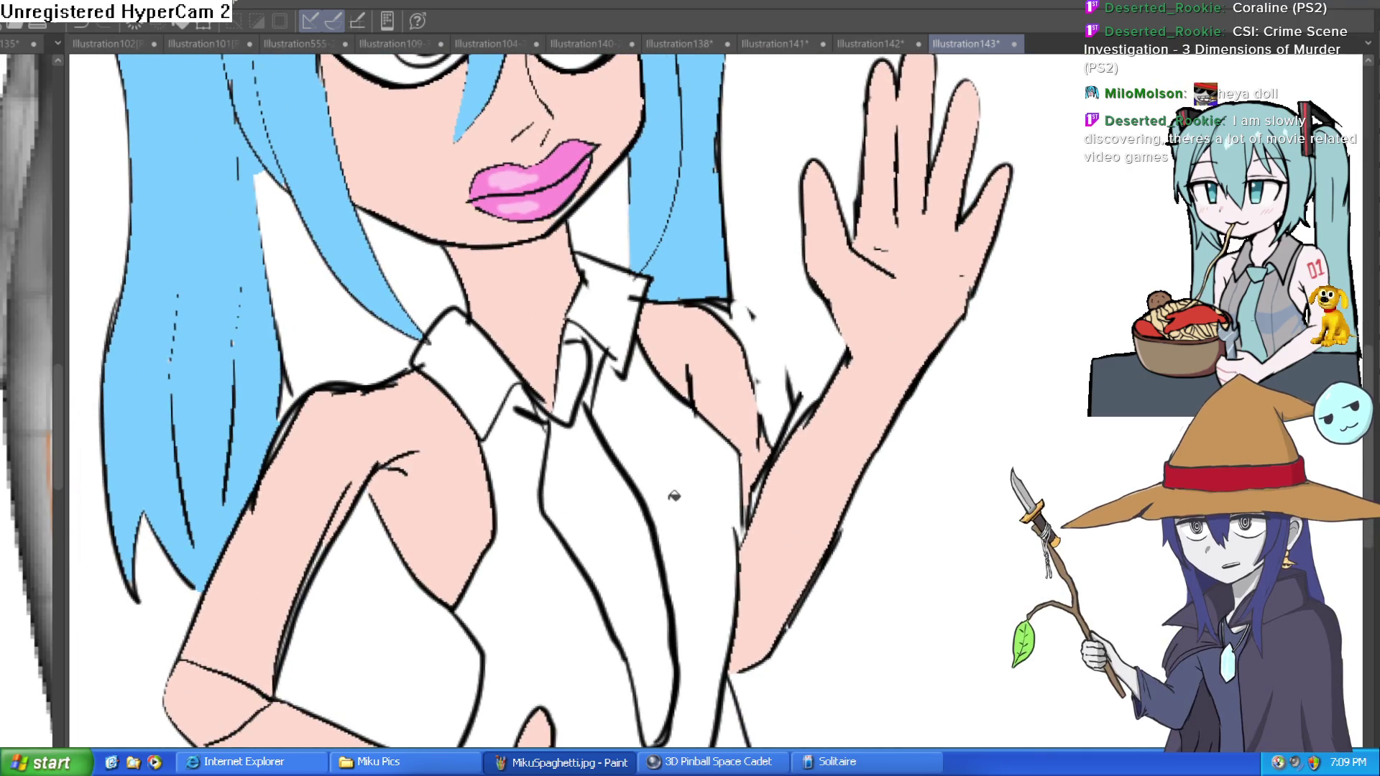
left_click(611, 523)
left_click(580, 374)
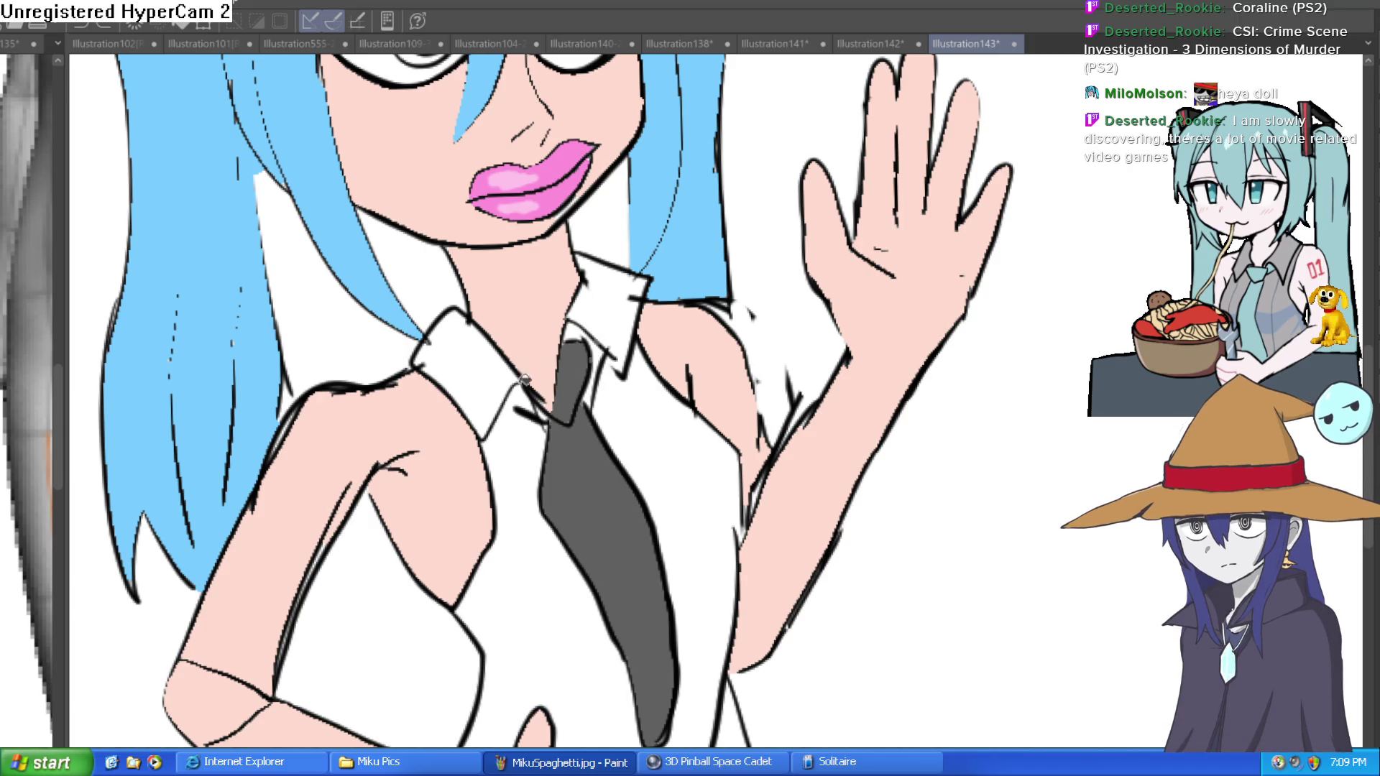
Fill the shirt light grey, undoing the first misplaced fill
left_click(523, 586)
key("ctrl+z")
left_click_drag(481, 708, 435, 470)
left_click(435, 470)
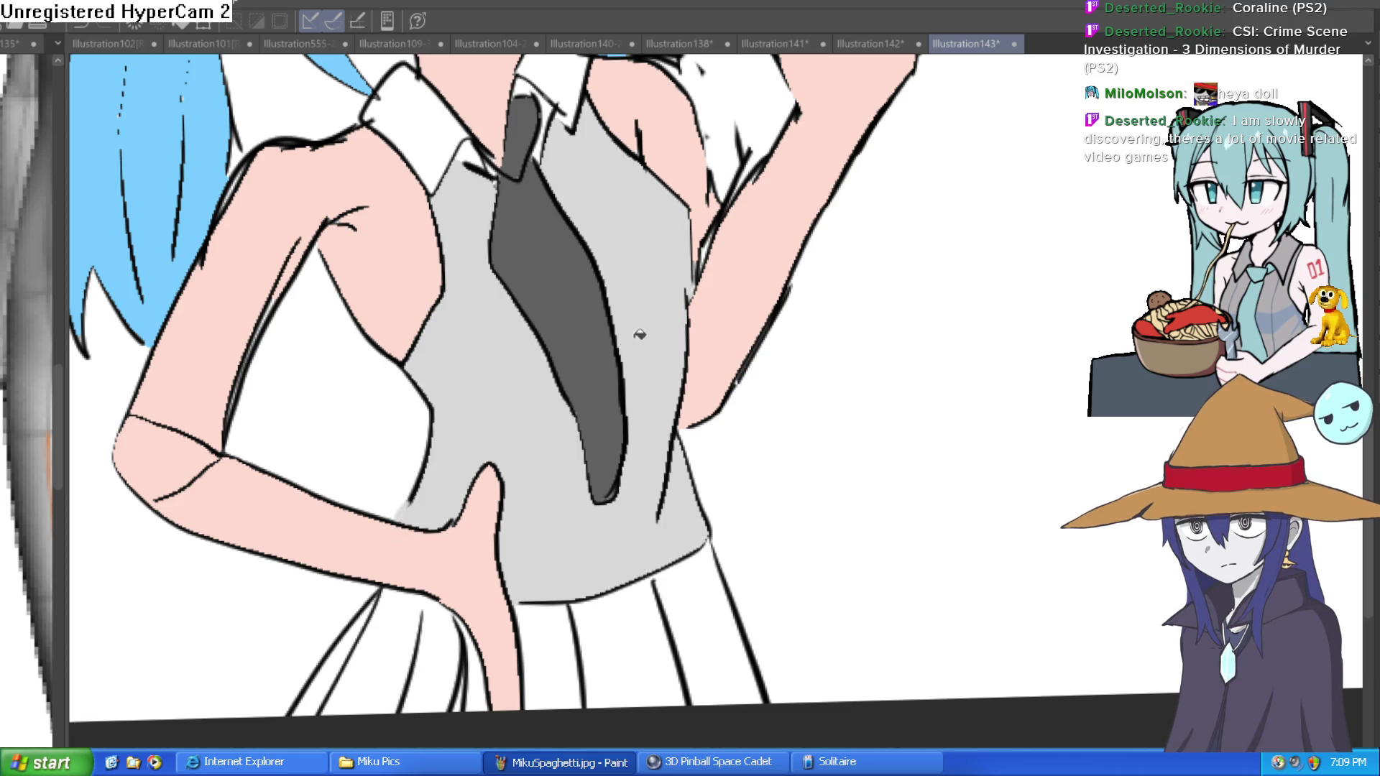
Fill the collar by the tie knot and the left collar grey
left_click_drag(706, 332, 670, 423)
left_click(529, 162)
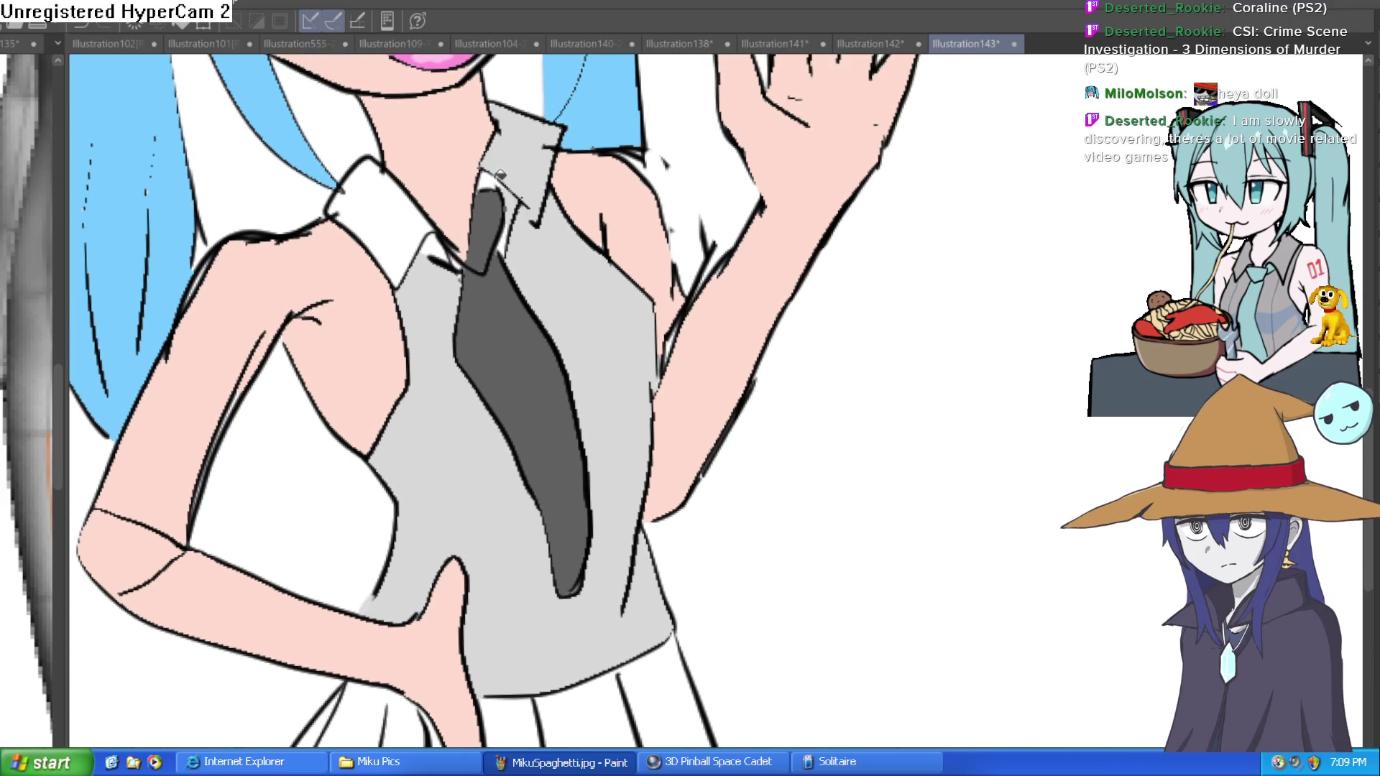
left_click(401, 212)
left_click_drag(794, 263, 779, 412)
key("ctrl+0")
left_click_drag(856, 345, 877, 378)
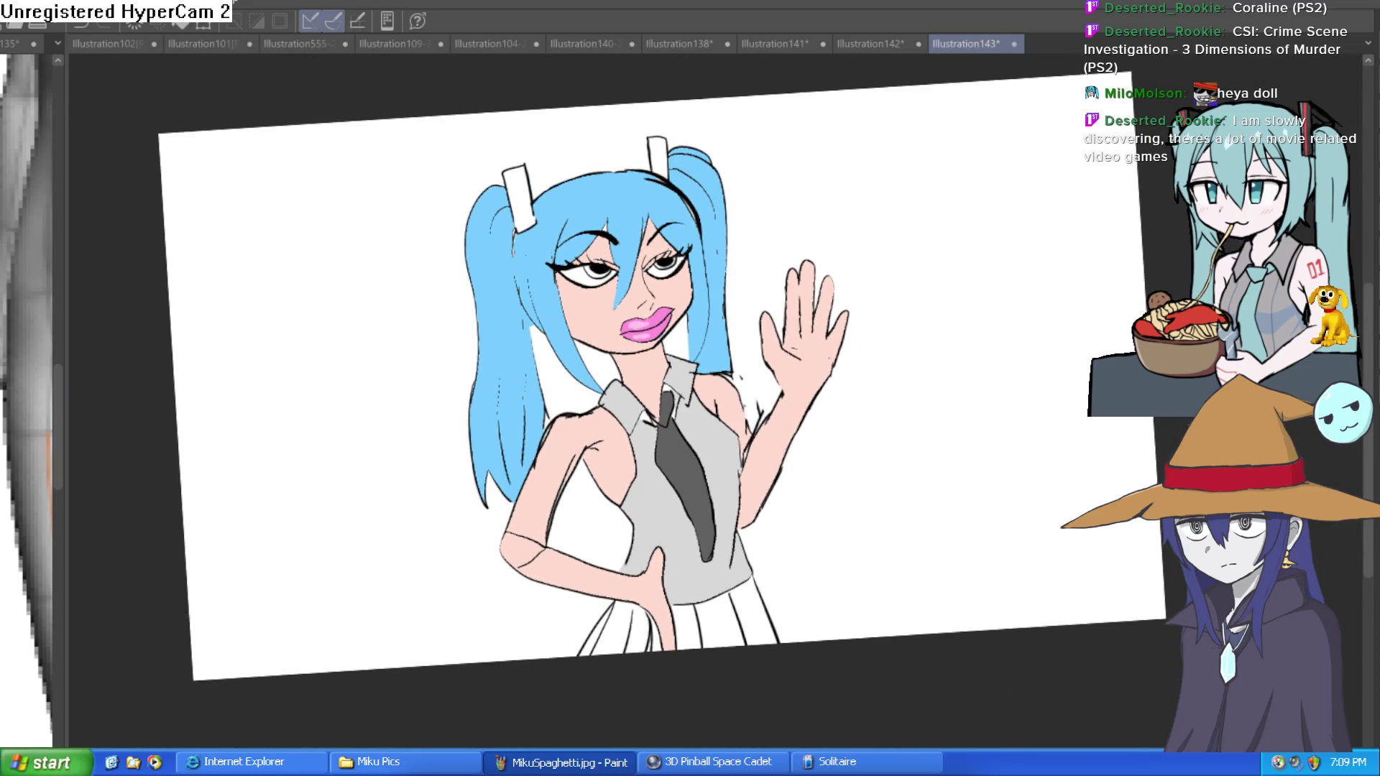
Fill the stray eyelid gap black and paint light blue over both irises
scroll(650, 261, "up", 10)
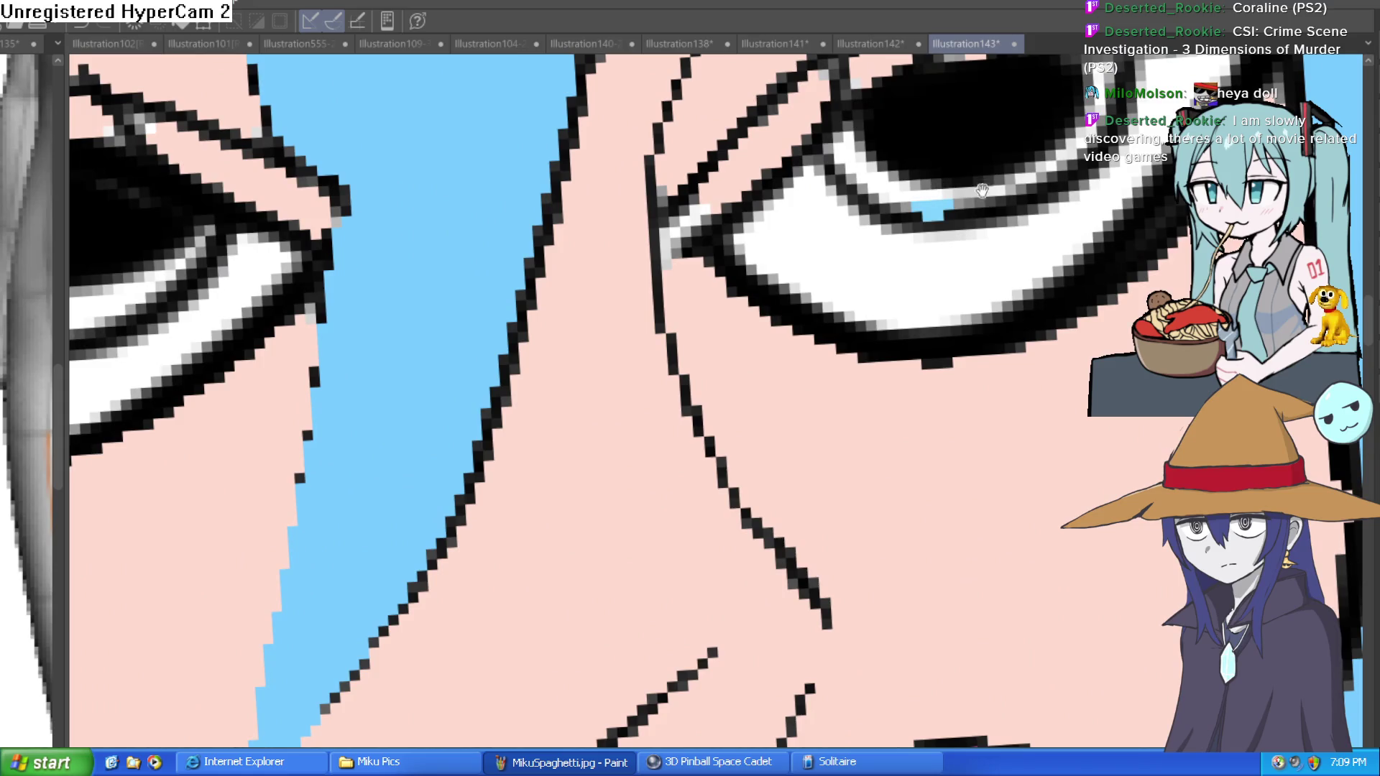
scroll(738, 281, "up", 1)
left_click(823, 317)
mouse_move(955, 170)
left_mouse_down()
mouse_move(940, 215)
mouse_move(807, 292)
mouse_move(735, 251)
left_mouse_up()
mouse_move(72, 287)
left_mouse_down()
mouse_move(554, 266)
mouse_move(494, 308)
mouse_move(329, 346)
mouse_move(278, 261)
mouse_move(293, 278)
left_mouse_up()
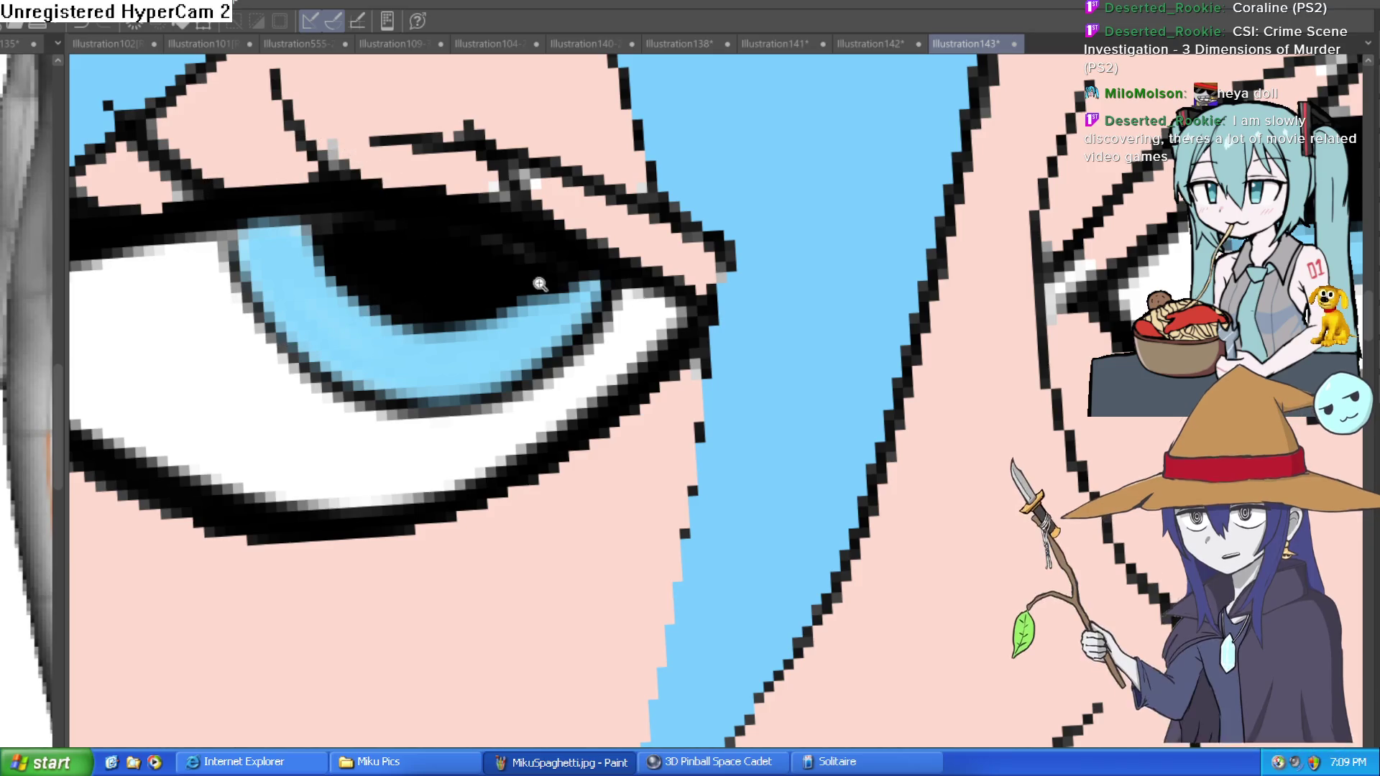
Fill both hair clips dark grey and brush a red stripe onto each
scroll(981, 309, "down", 10)
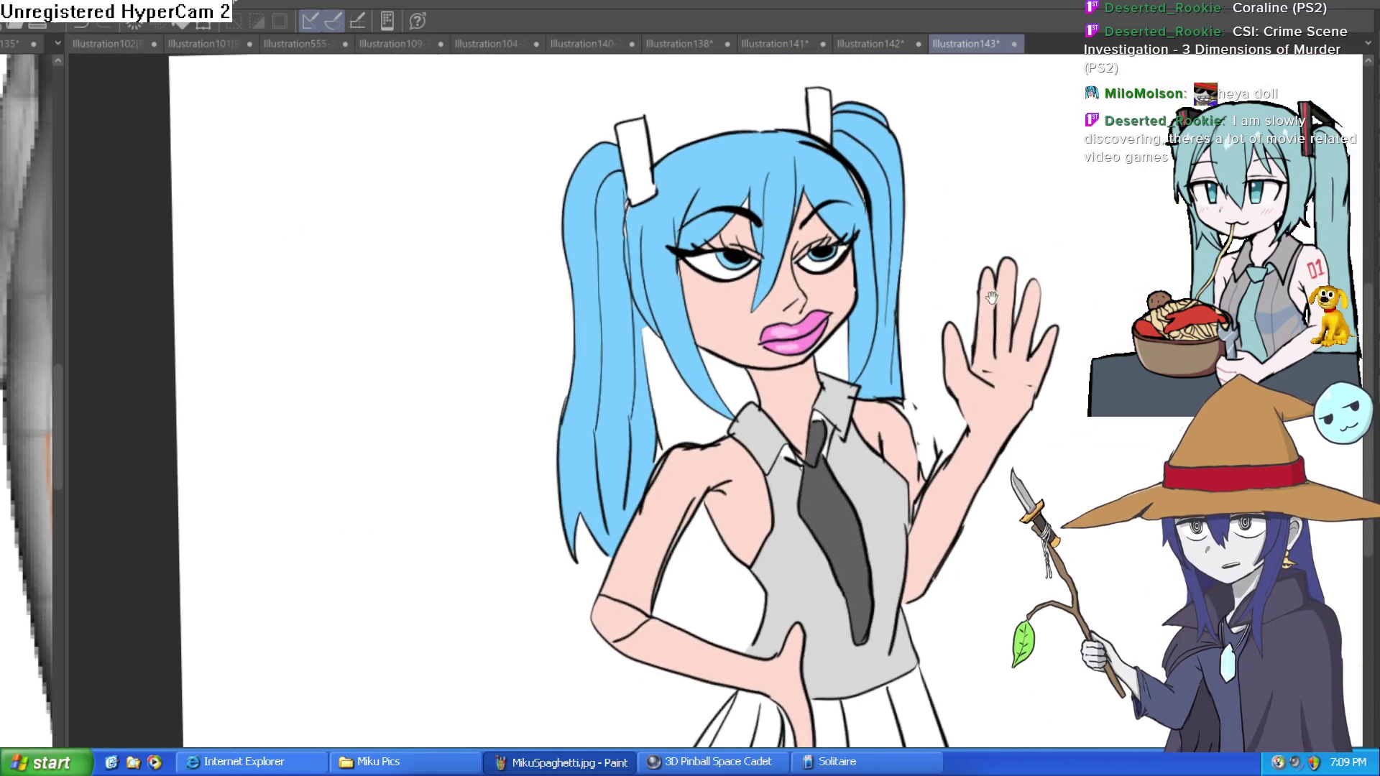
left_click_drag(982, 310, 884, 275)
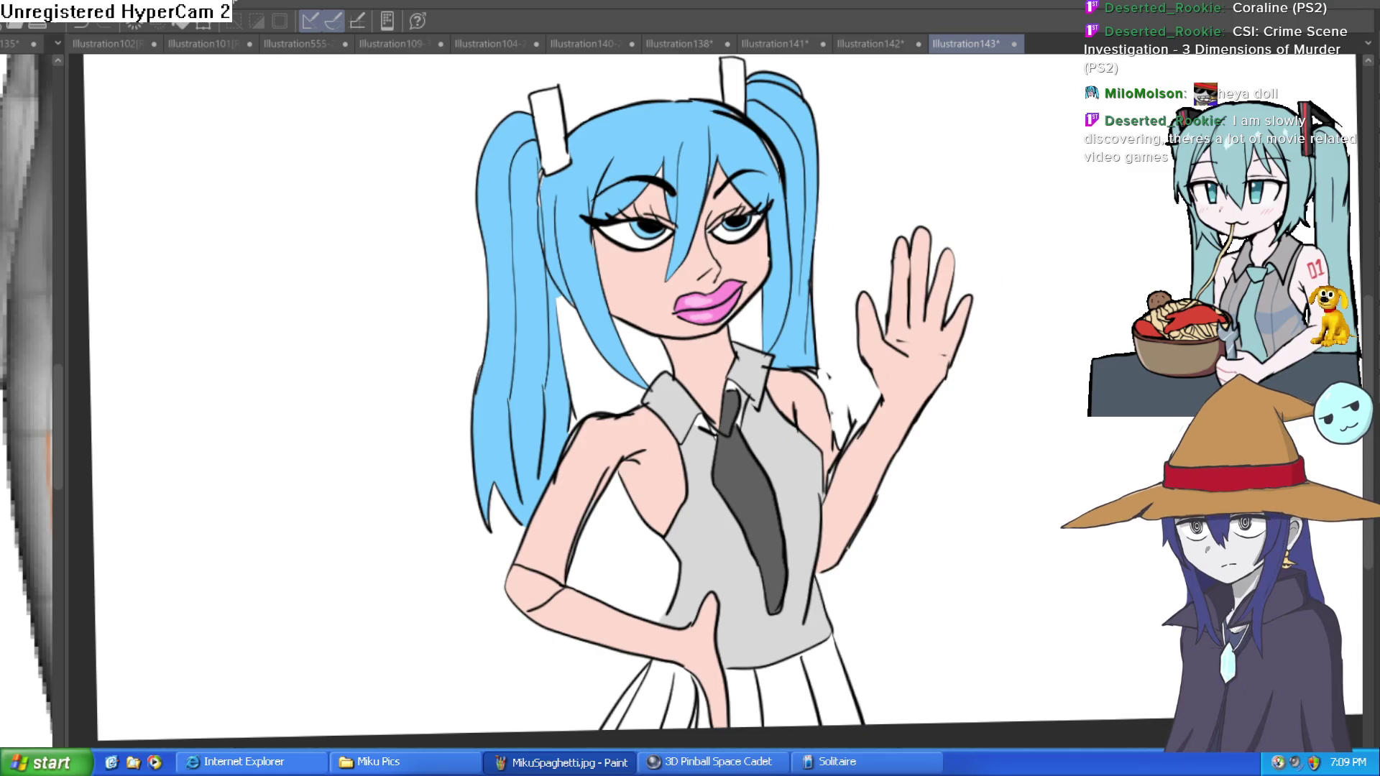
left_click(561, 138)
left_click(740, 80)
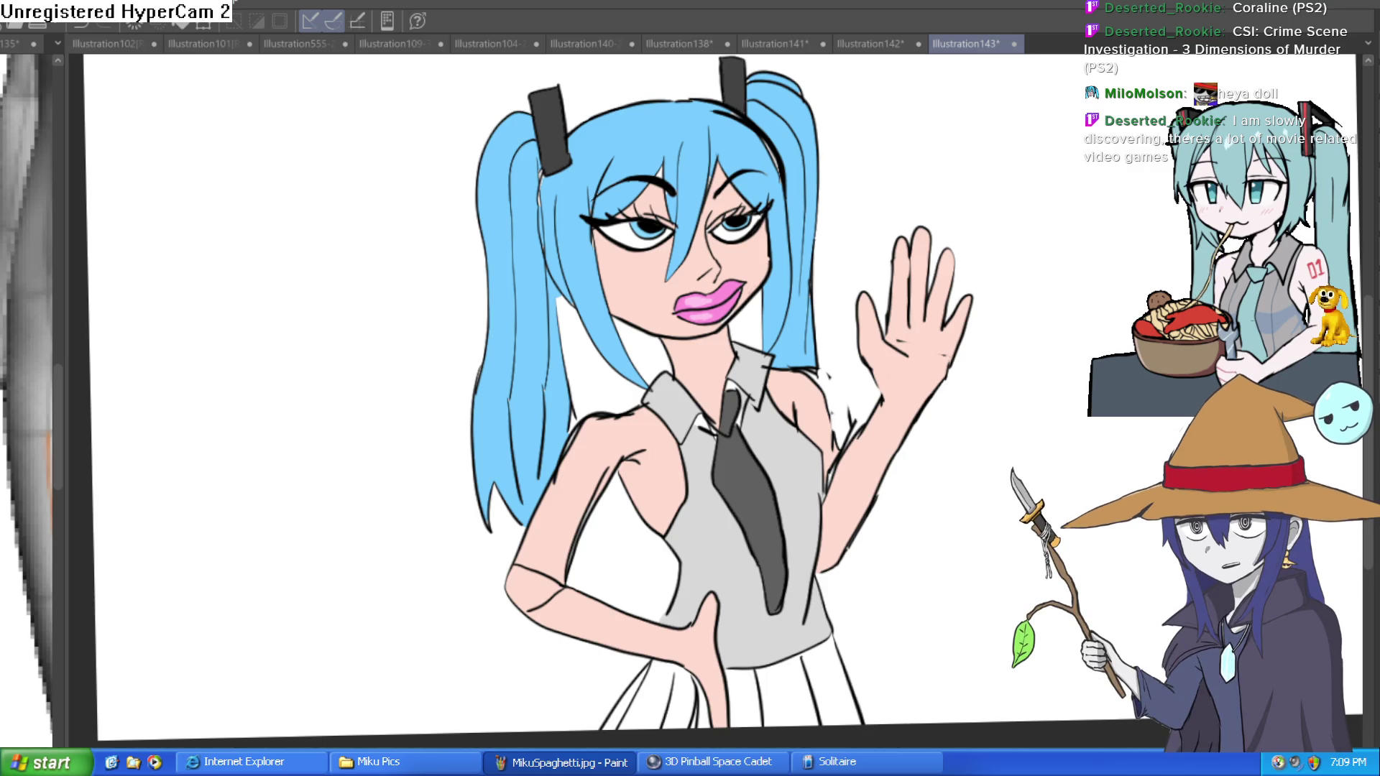
left_click_drag(546, 88, 559, 171)
left_click_drag(731, 62, 735, 93)
scroll(955, 169, "down", 3)
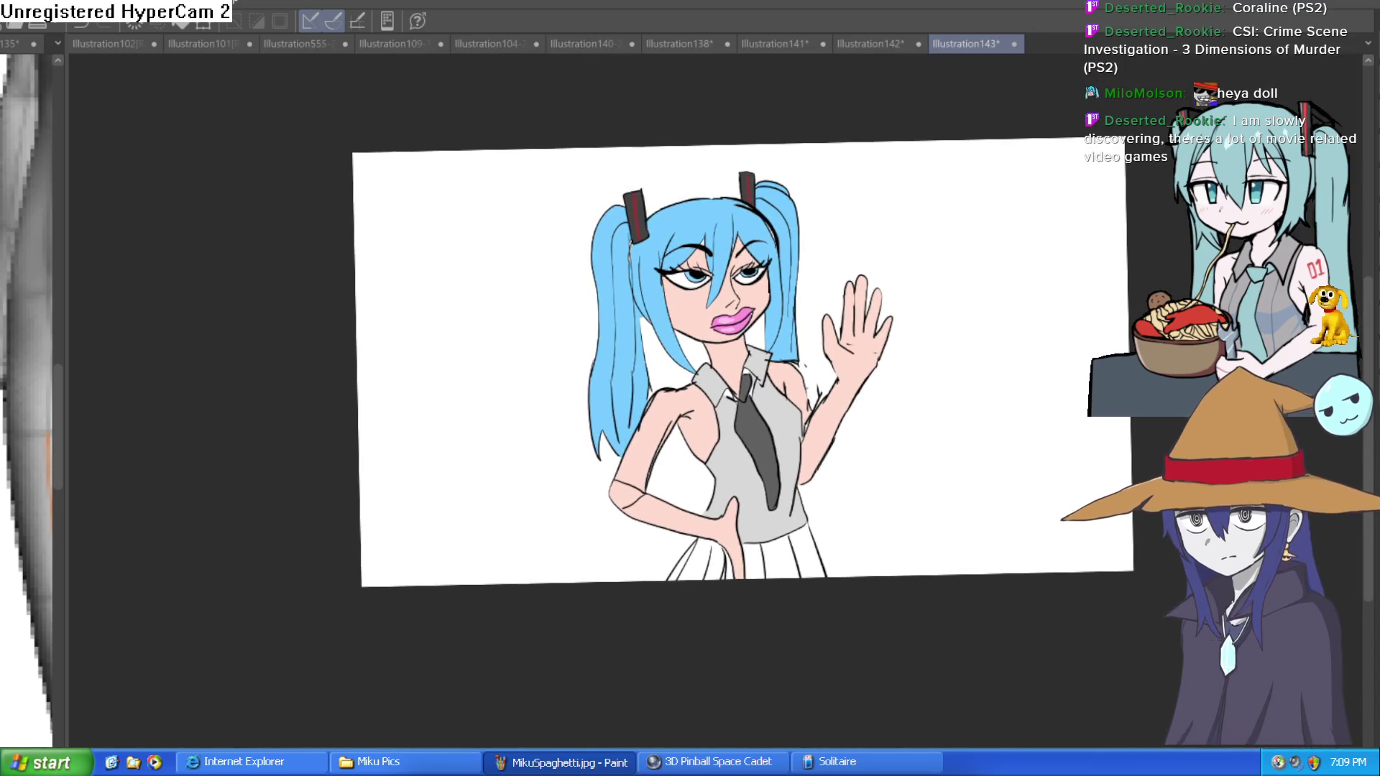
Mirror the view to check the drawing, then brush dark grey over the skirt
key("h")
key("h")
key("h")
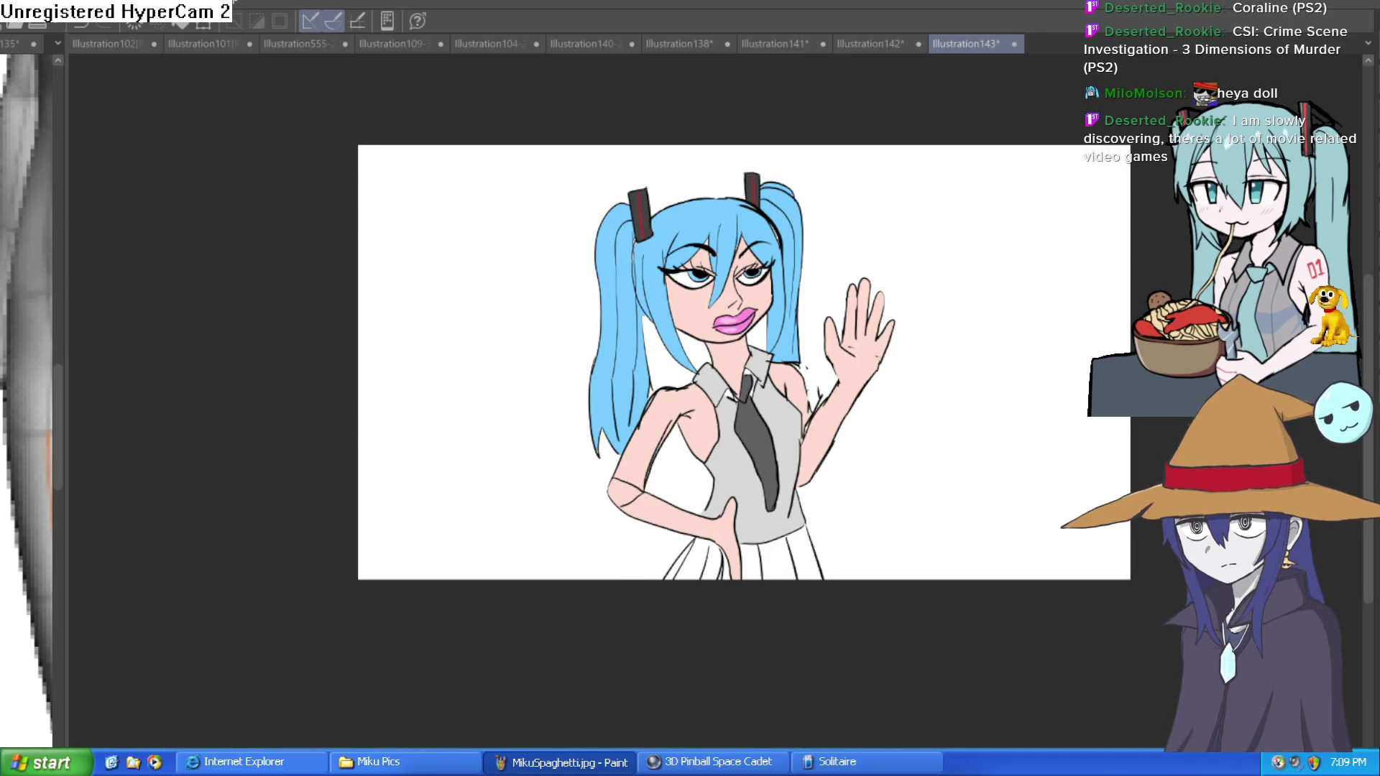
mouse_move(885, 338)
left_mouse_down()
mouse_move(854, 409)
mouse_move(850, 365)
left_mouse_up()
mouse_move(825, 579)
left_mouse_down()
mouse_move(721, 609)
mouse_move(674, 598)
left_mouse_up()
left_click_drag(912, 492, 866, 626)
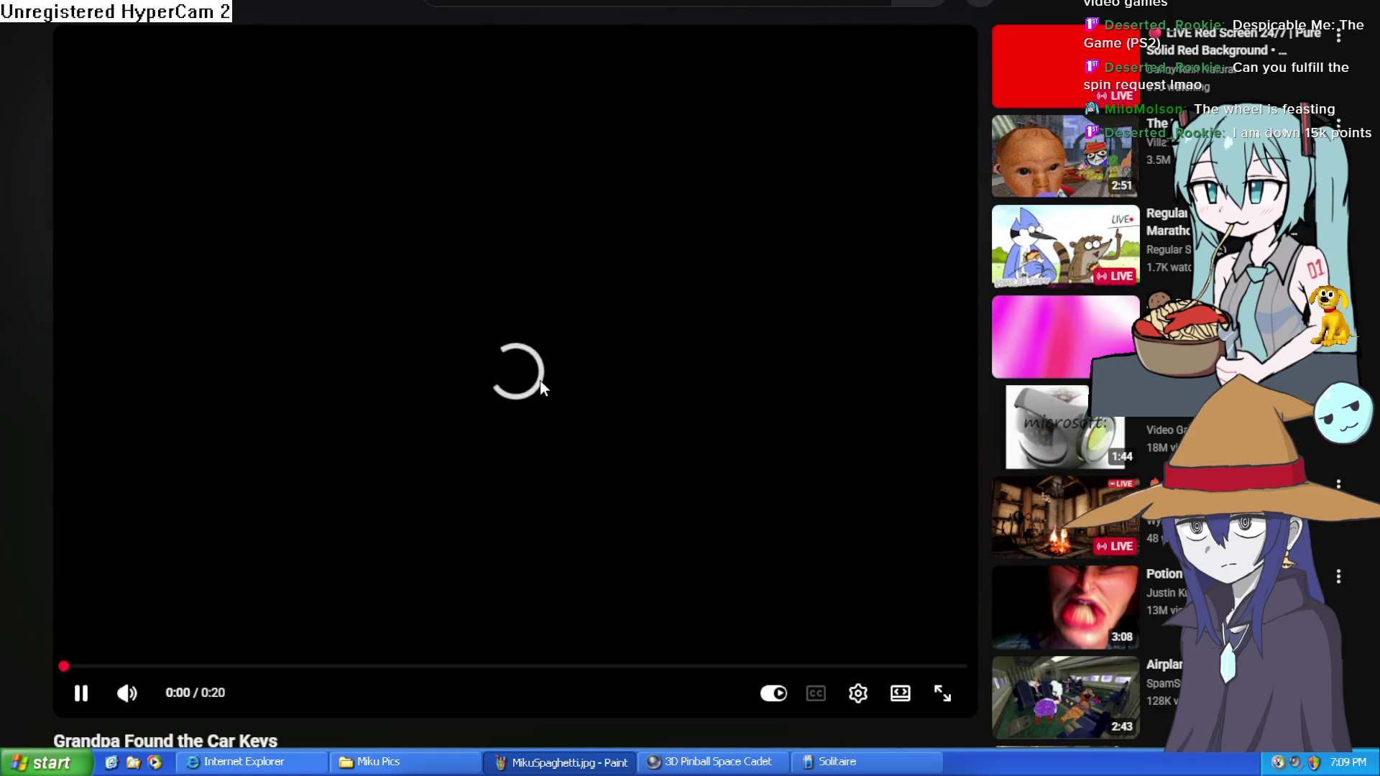
Pause, then resume the Grandpa Found the Car Keys video until it finishes
left_click(524, 378)
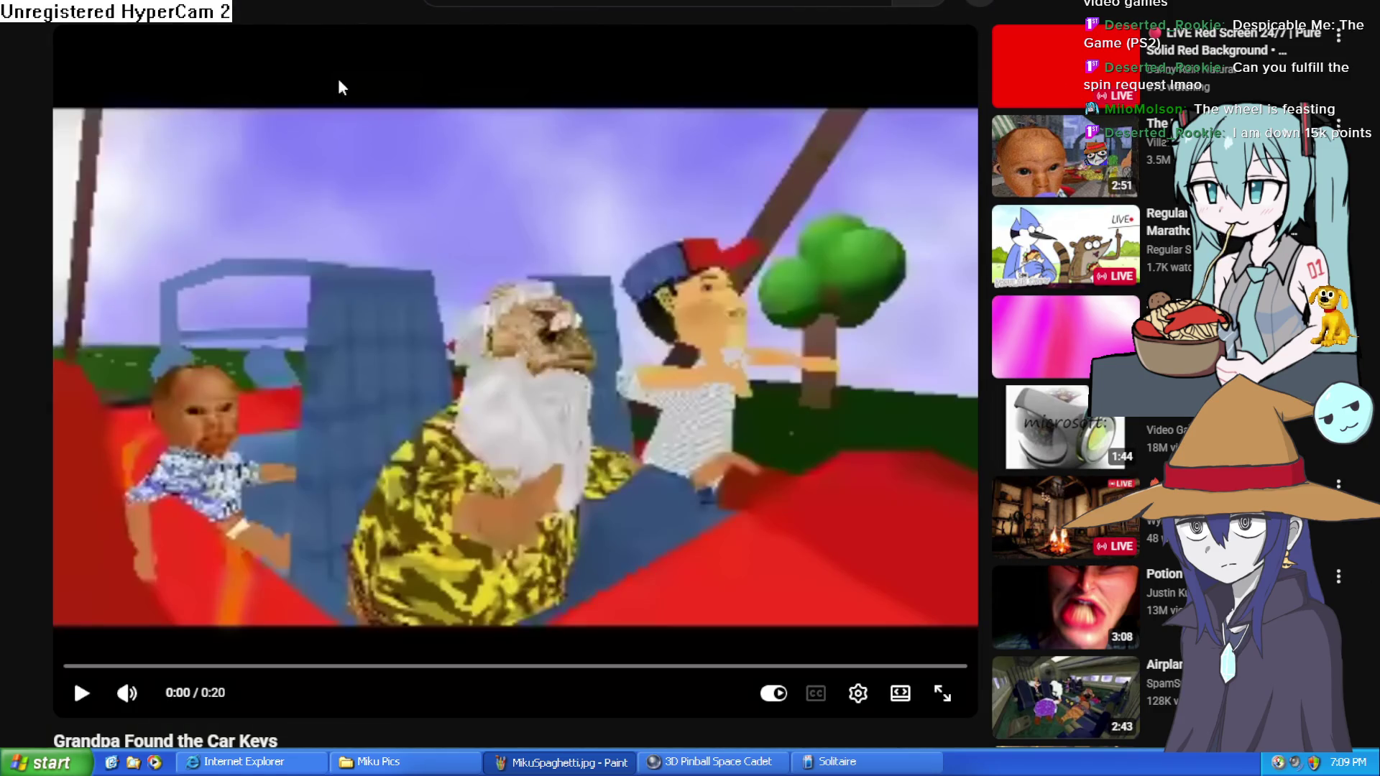
left_click(87, 694)
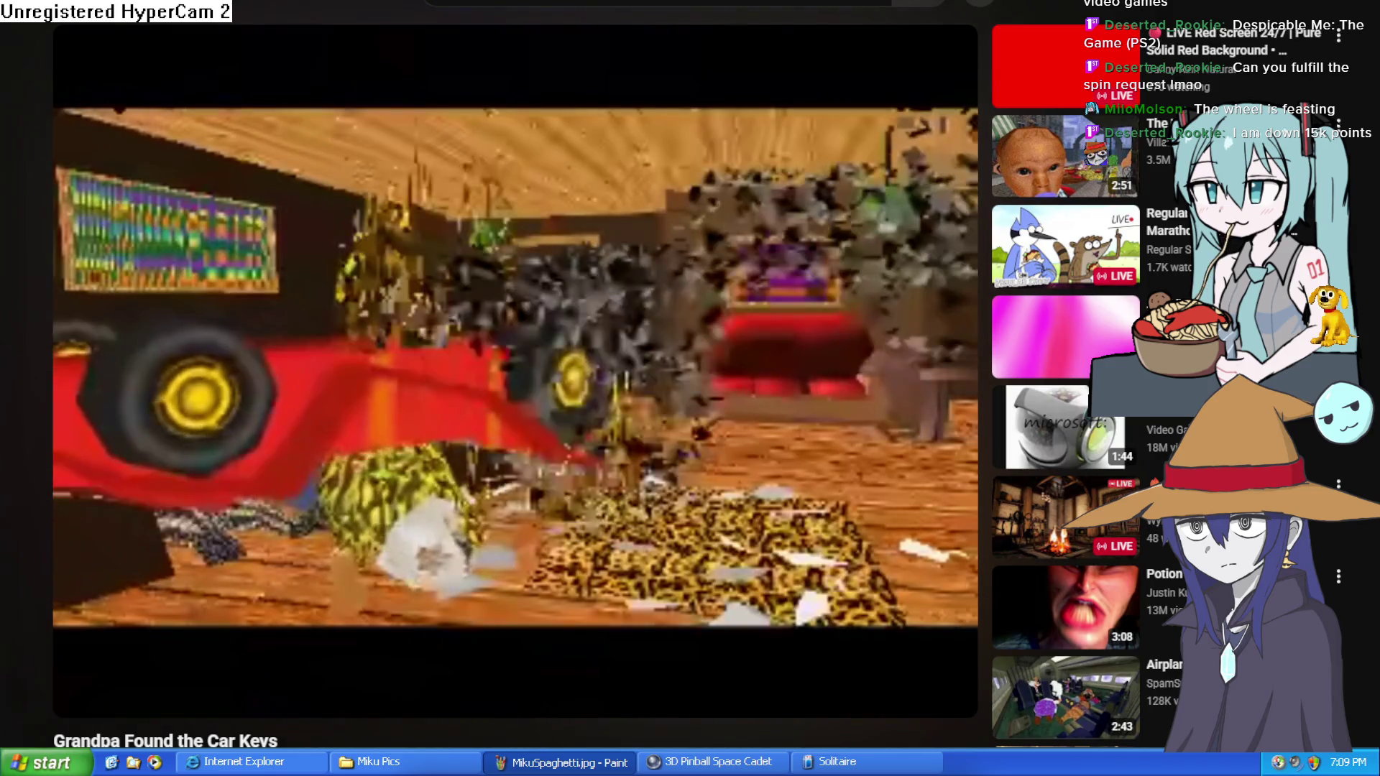
mouse_move(346, 450)
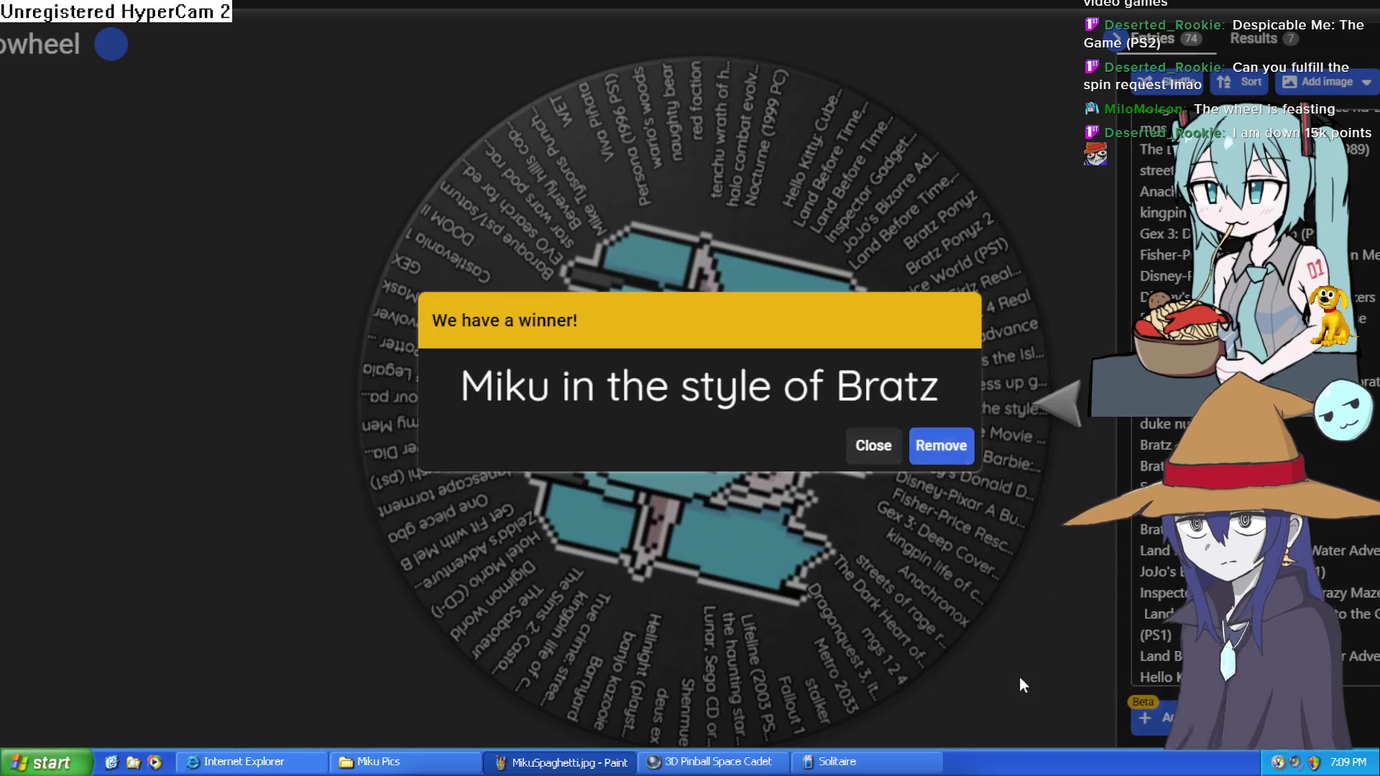
Dismiss the winner announcement, then pause the Joe Pesci Show video
key("Escape")
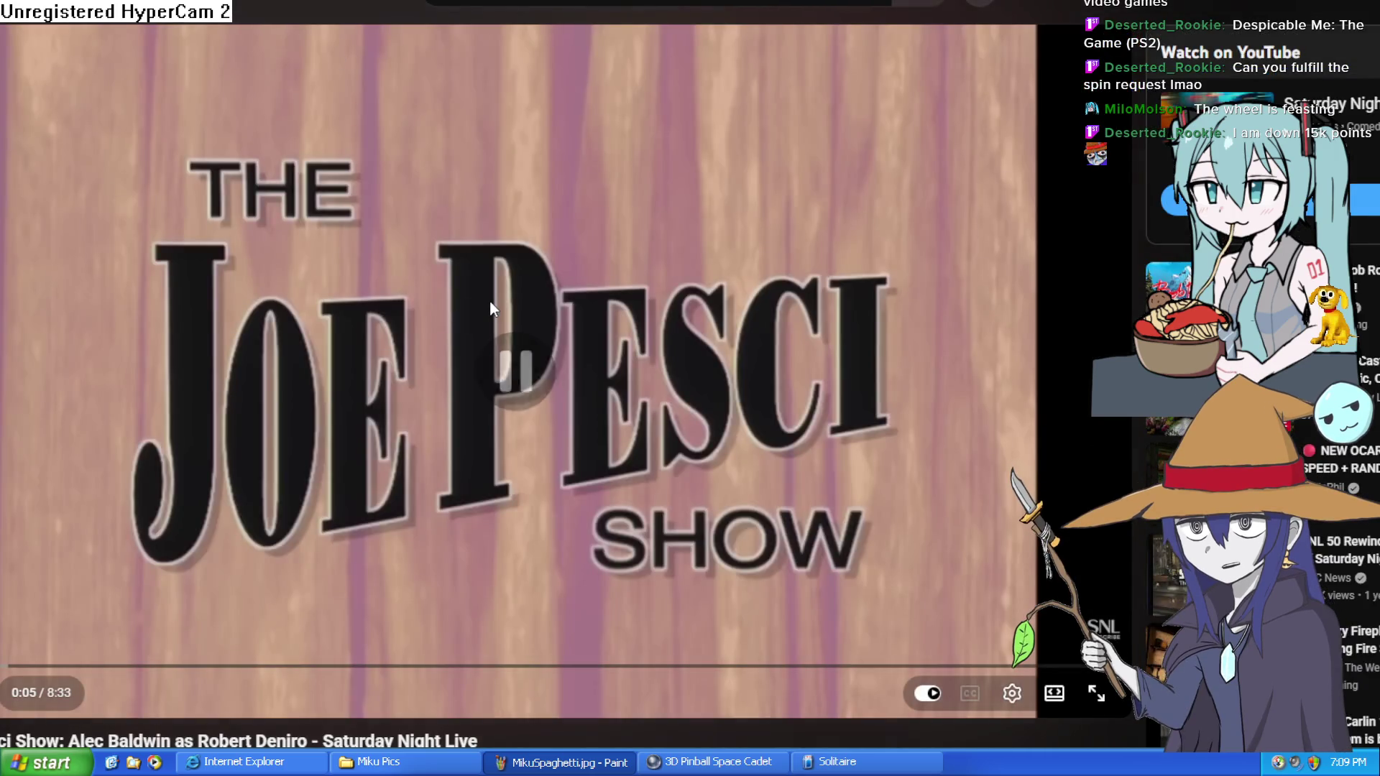
left_click(489, 300)
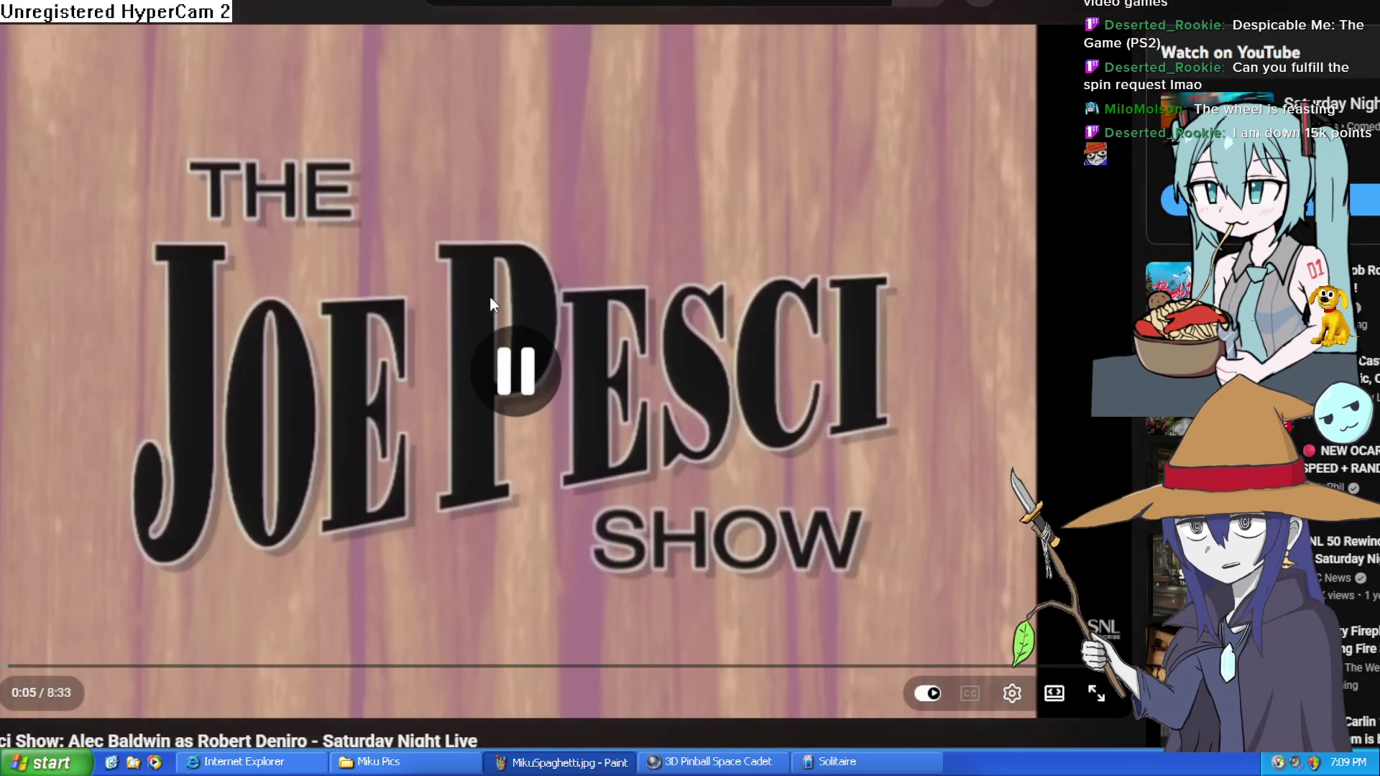
Scroll the wheel-spinner page down and back up to look it over
scroll(493, 300, "down", 5)
scroll(413, 87, "up", 5)
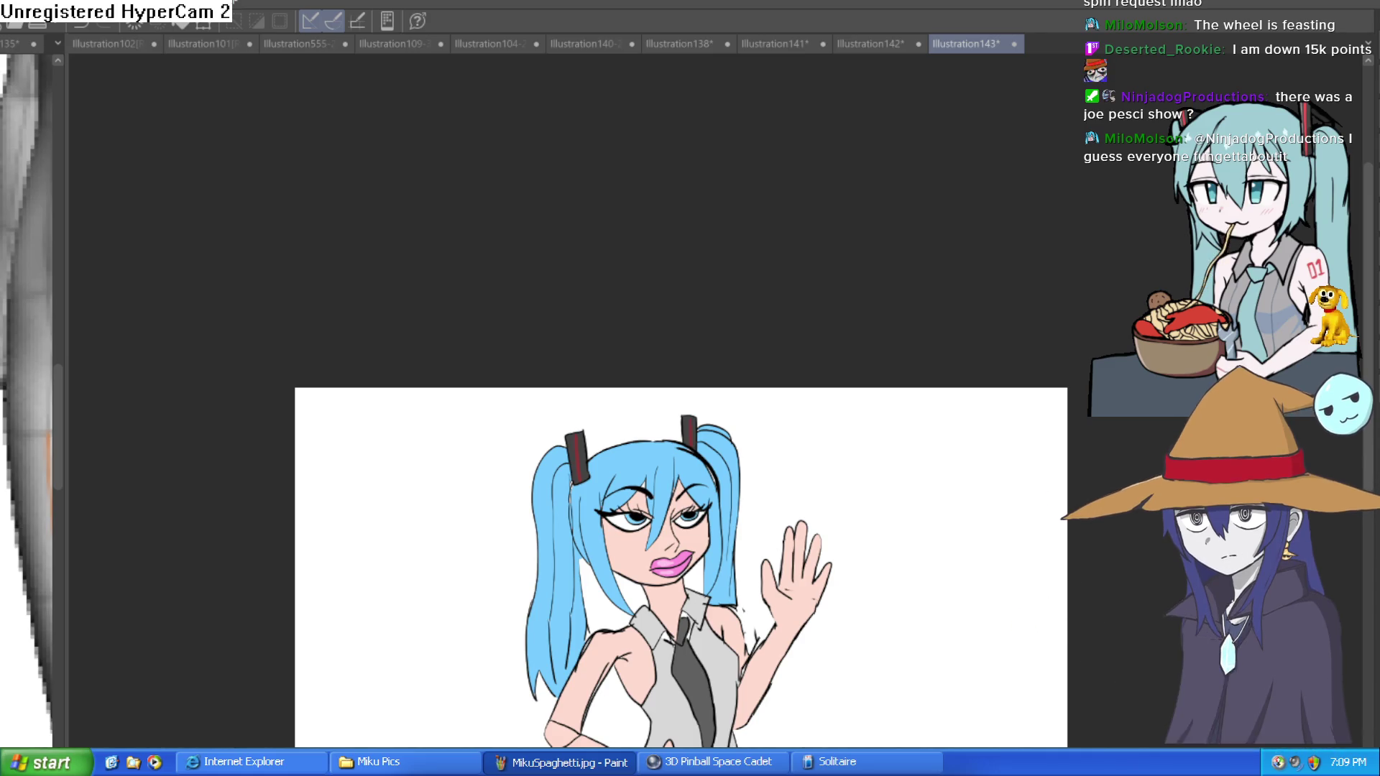
scroll(503, 388, "down", 10)
scroll(503, 388, "up", 5)
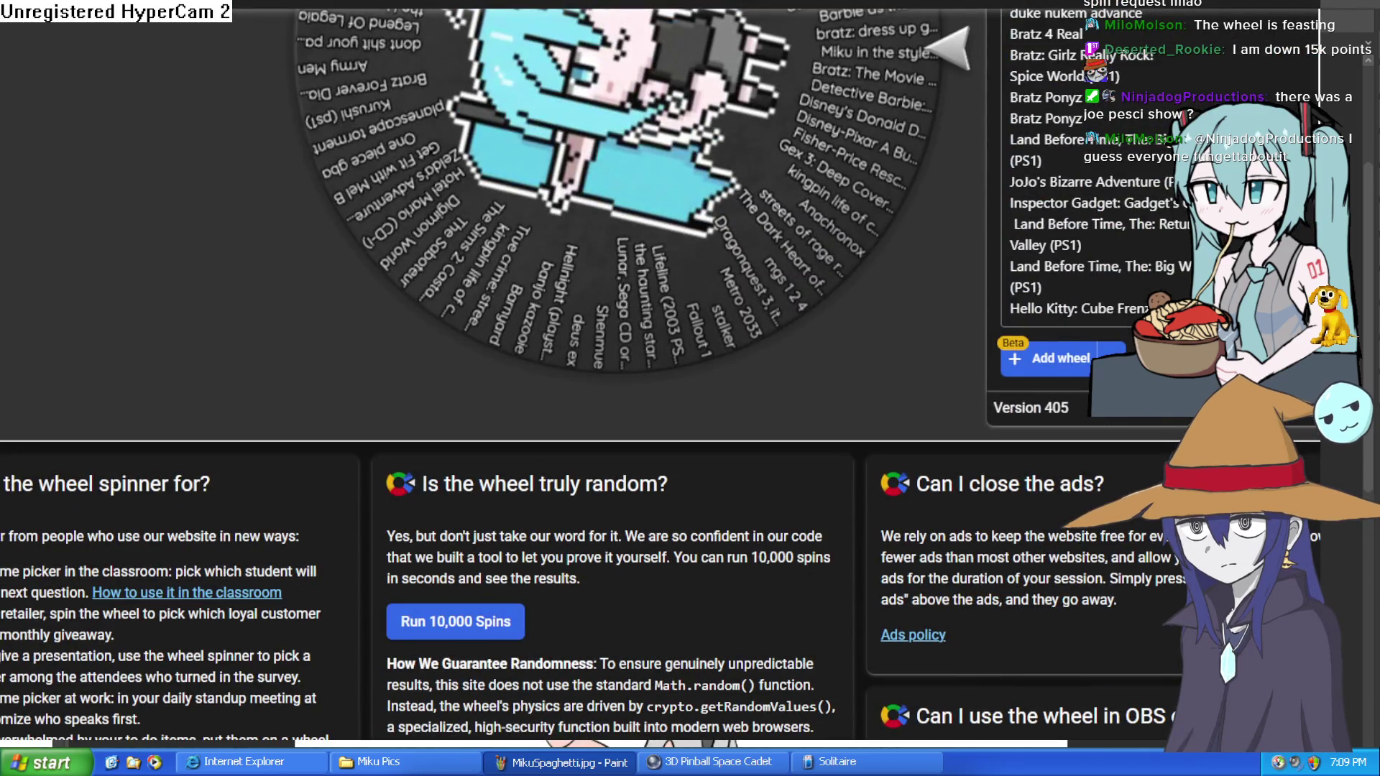
Add Despicable Me as a new line in the wheel's entries
key("Return")
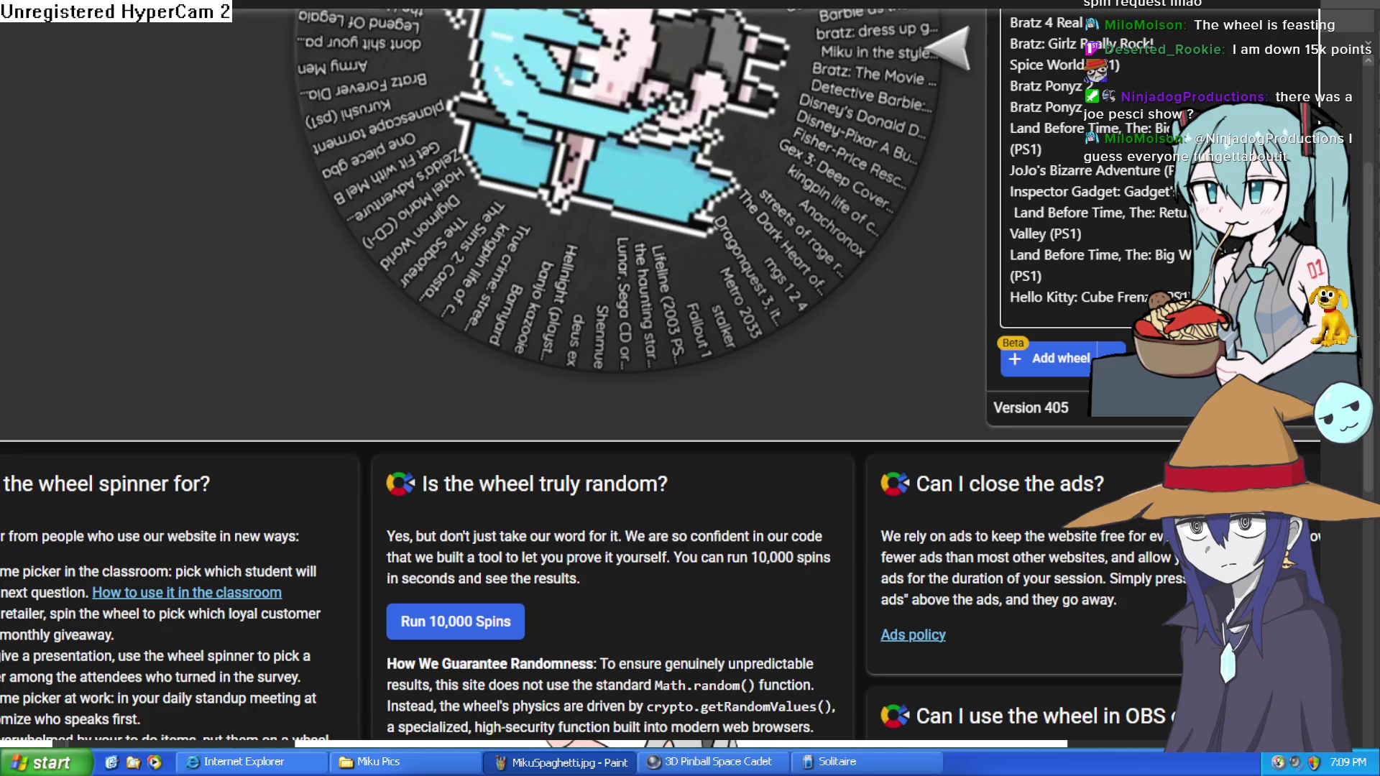
key("ctrl+v")
scroll(862, 411, "up", 5)
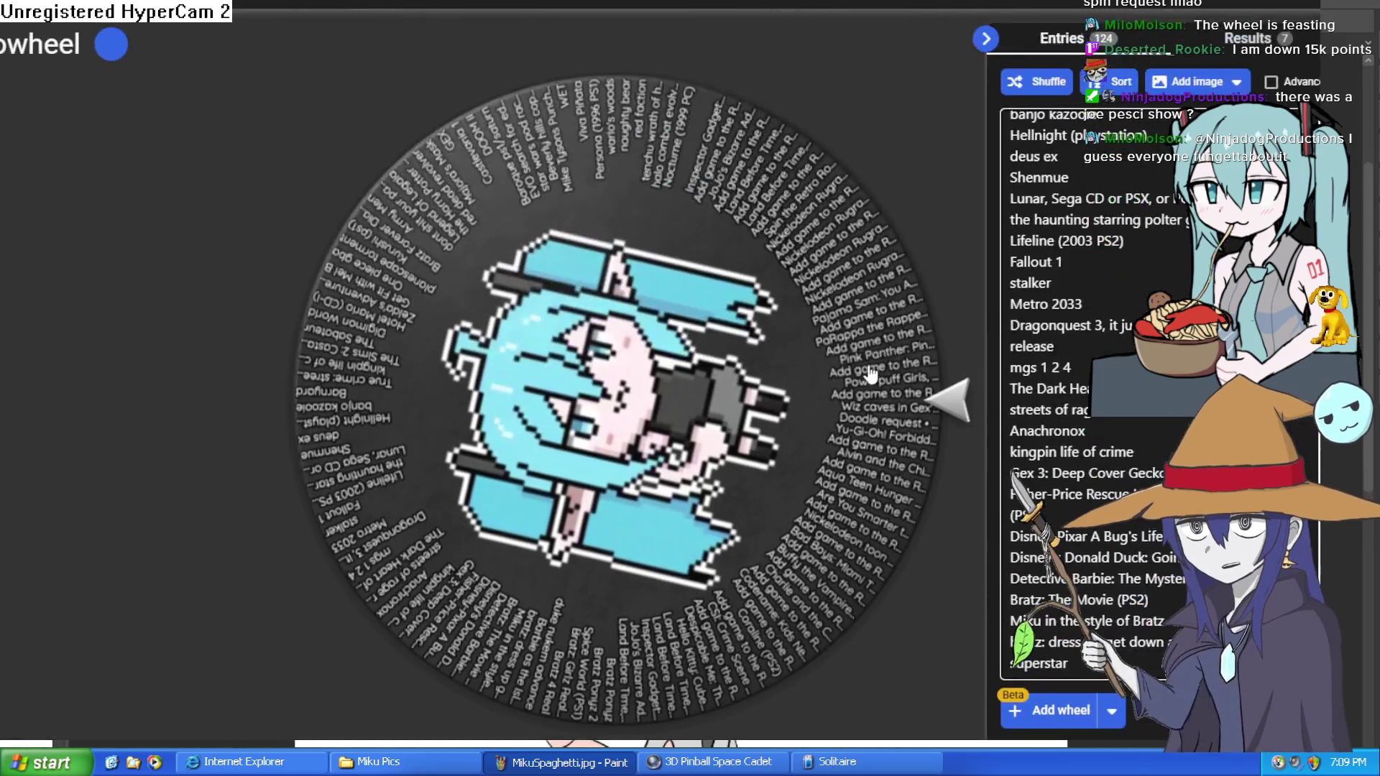
scroll(1153, 458, "down", 10)
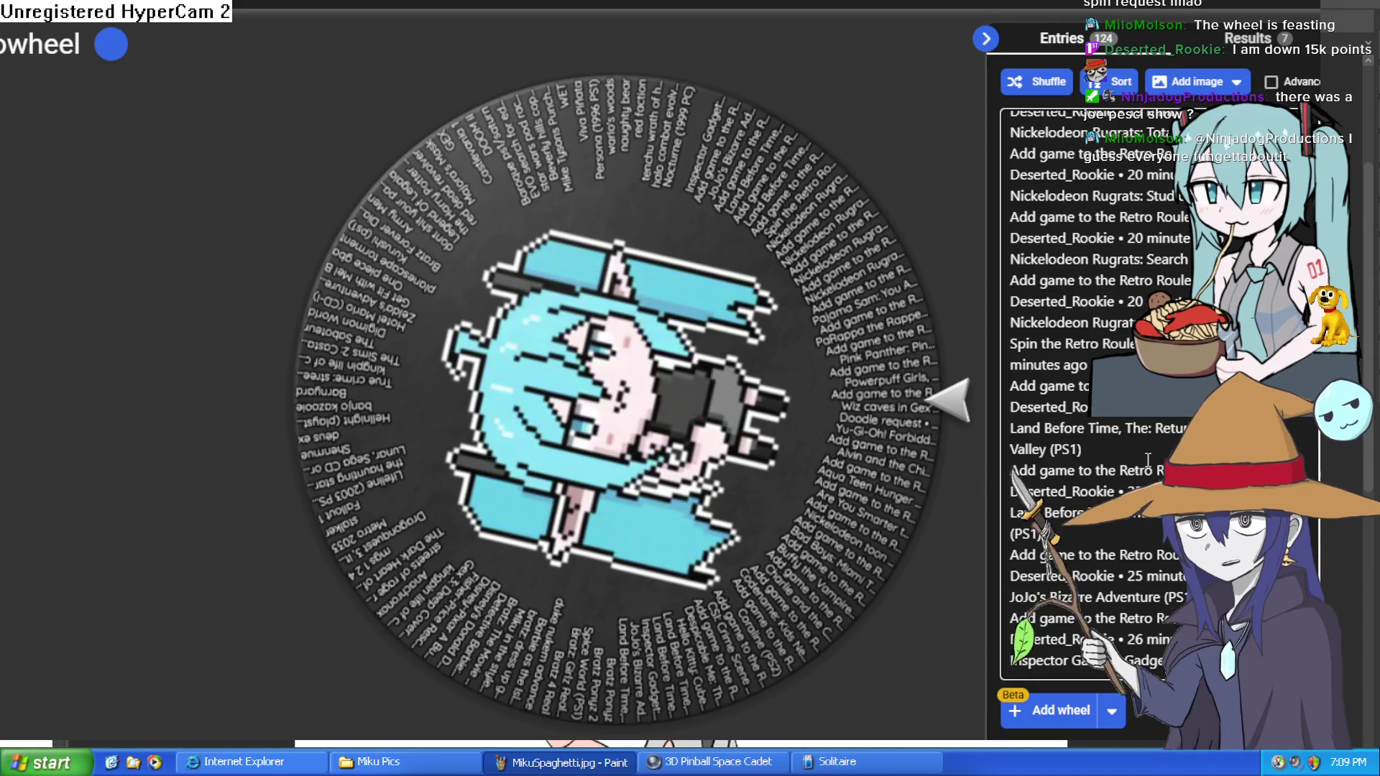
Spin the wheel, dismiss the Army Men winner, and adjust the page zoom
left_click(604, 417)
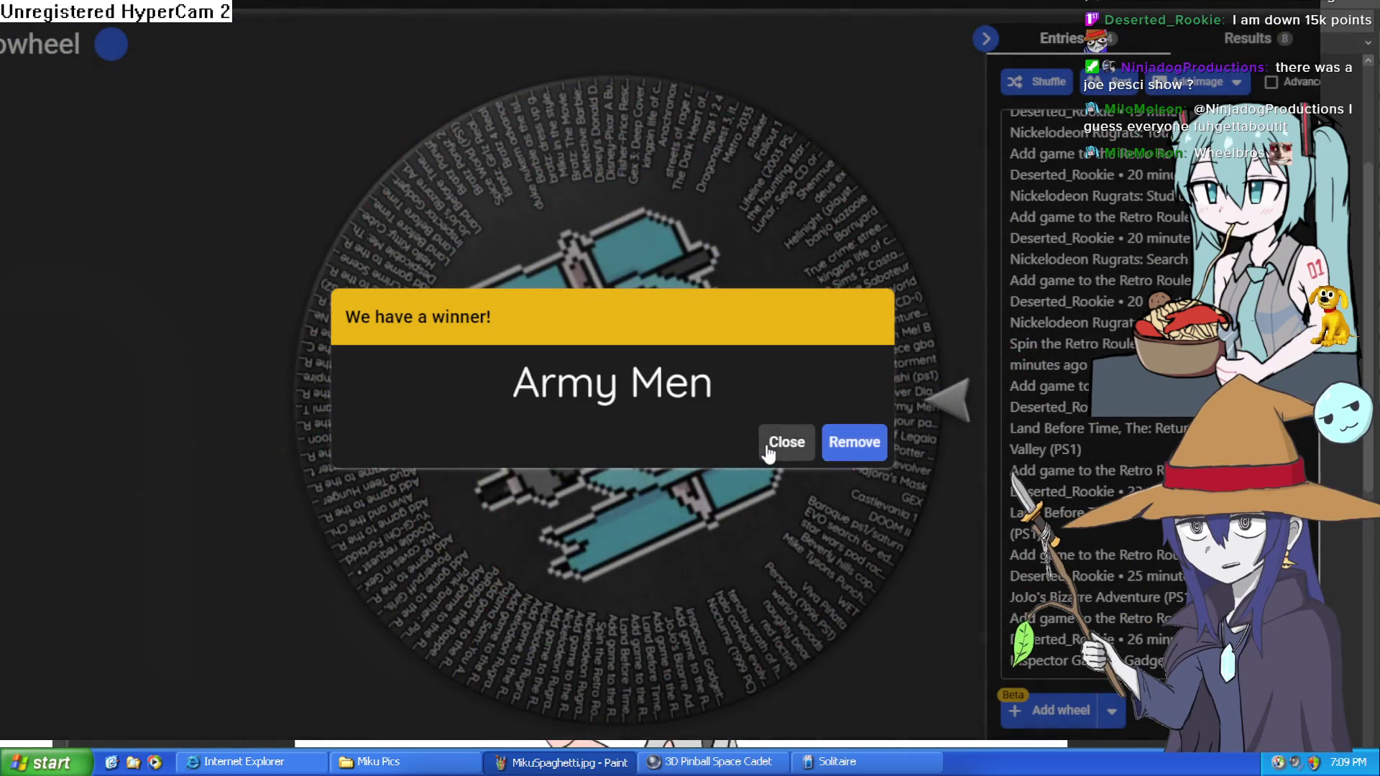
left_click(777, 446)
key("ctrl+minus")
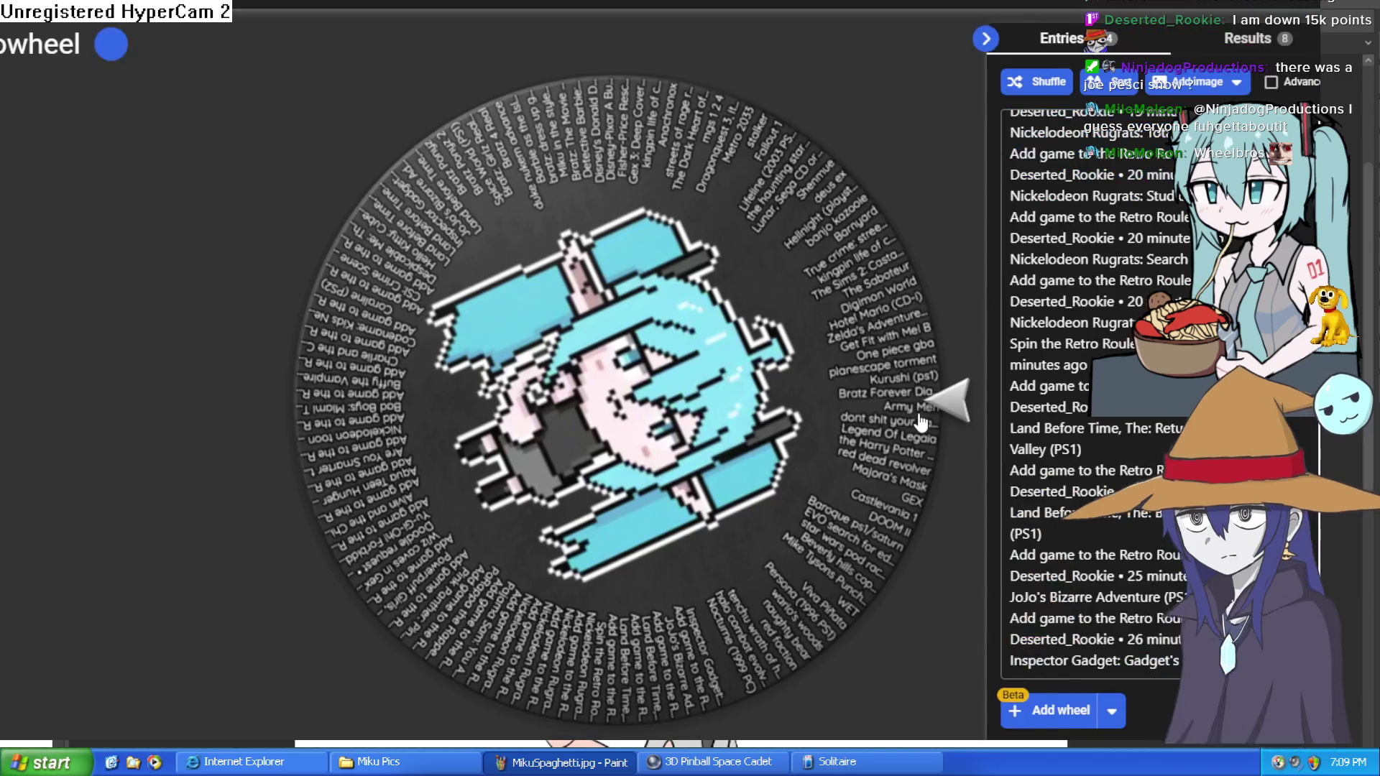
key("ctrl+plus")
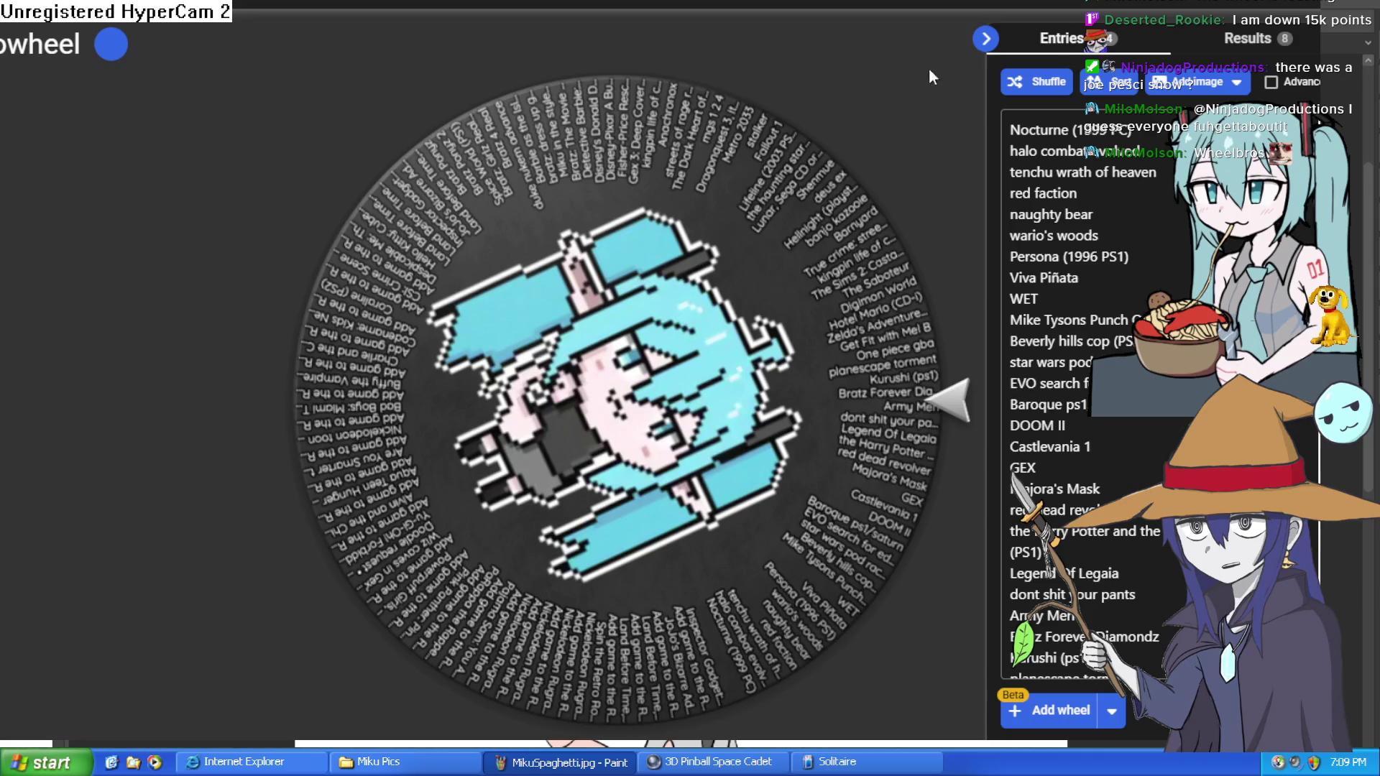
key("ctrl+plus")
key("ctrl+minus")
key("ctrl+minus")
key("ctrl+minus")
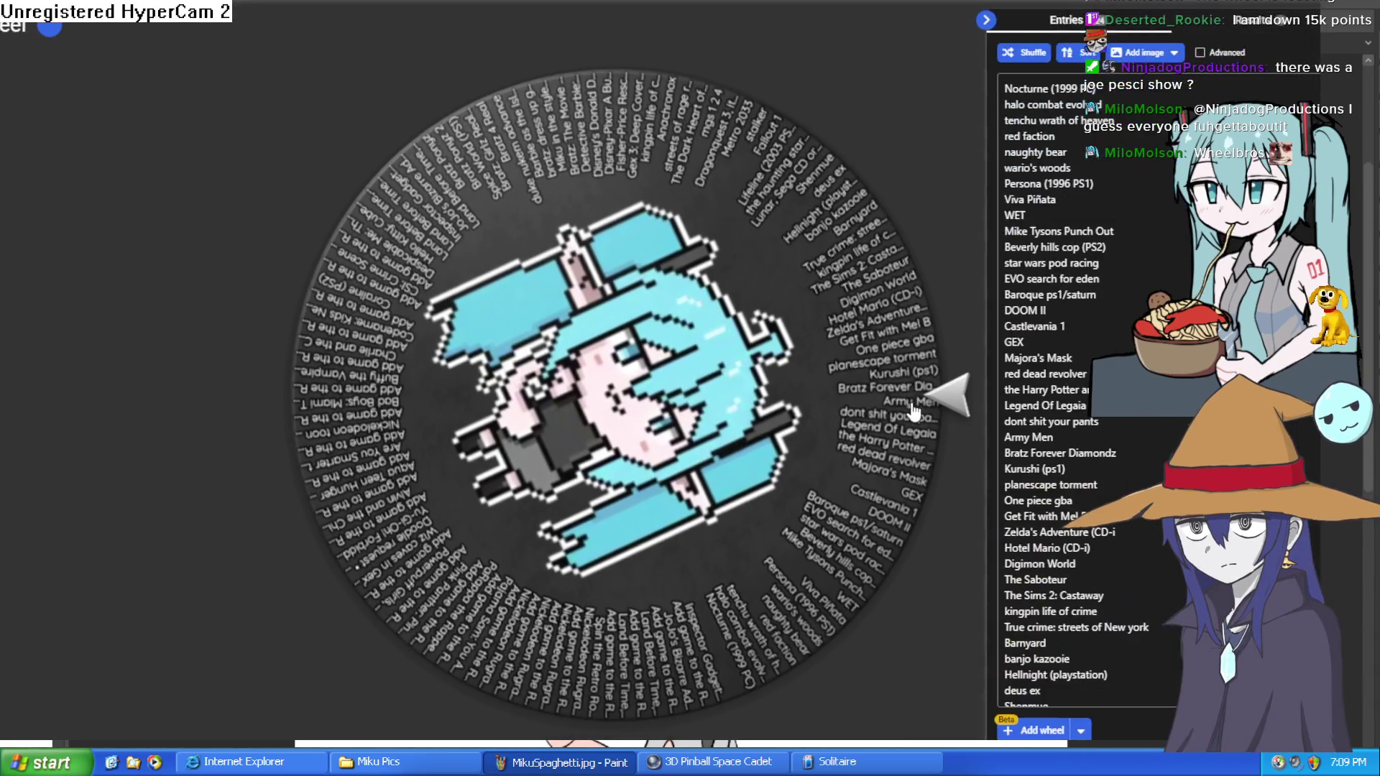
key("ctrl+plus")
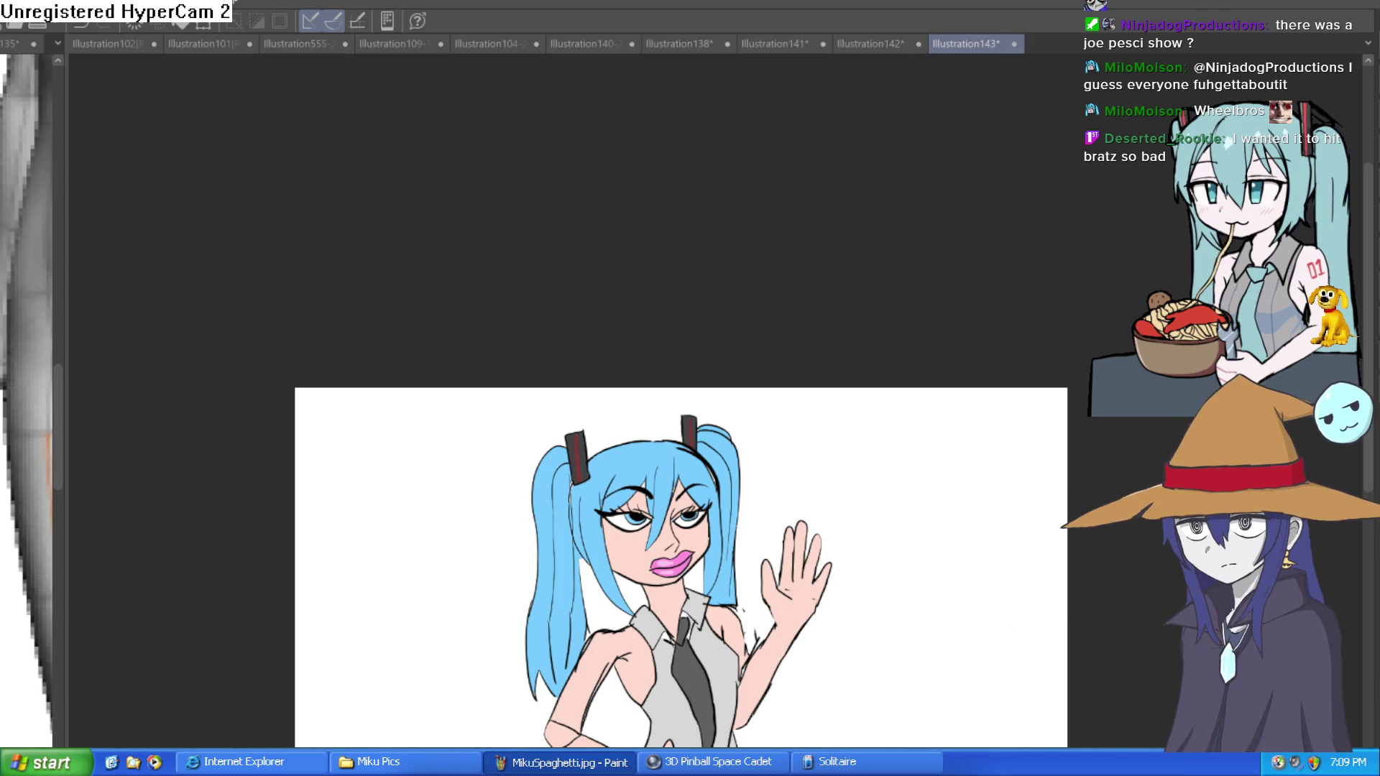
Switch to Illustration142 and zoom and pan onto the yellow and blue books
left_click(878, 45)
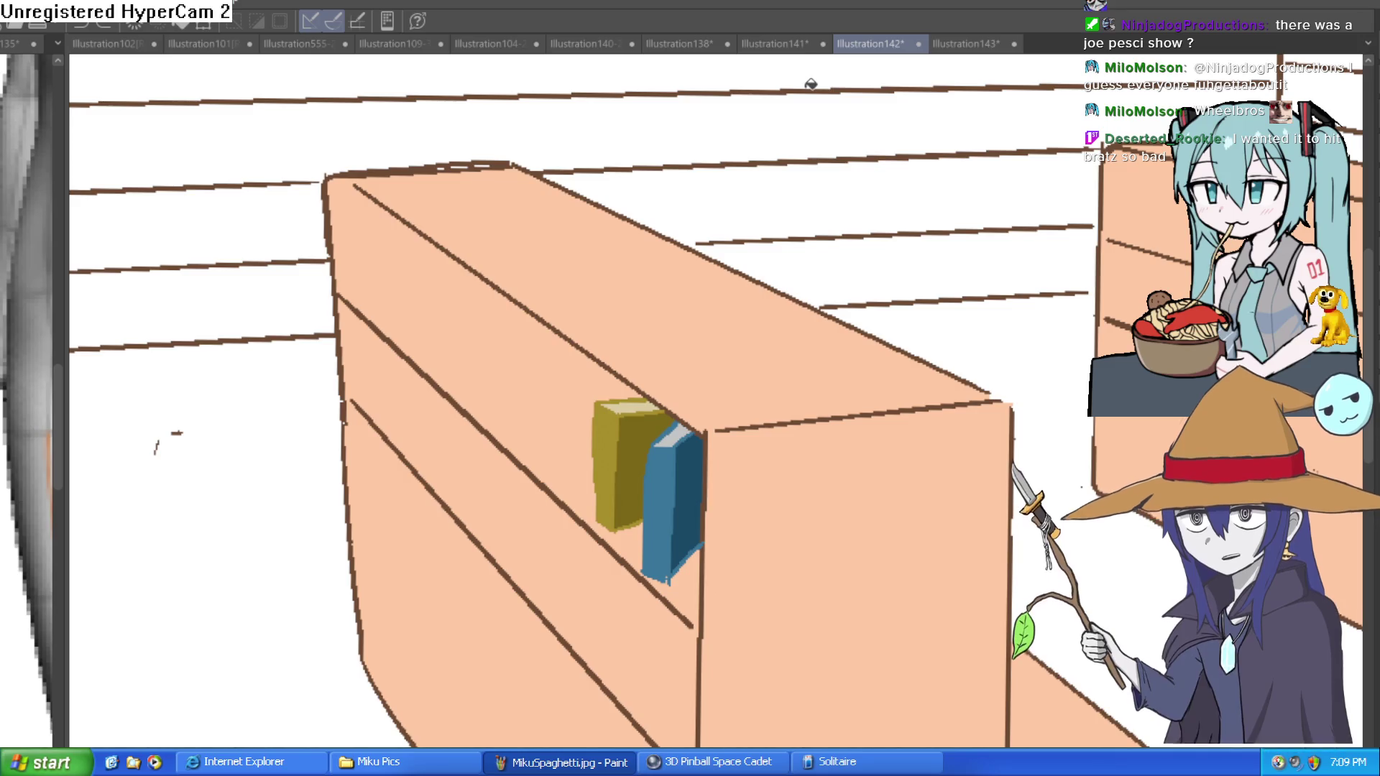
scroll(794, 351, "down", 5)
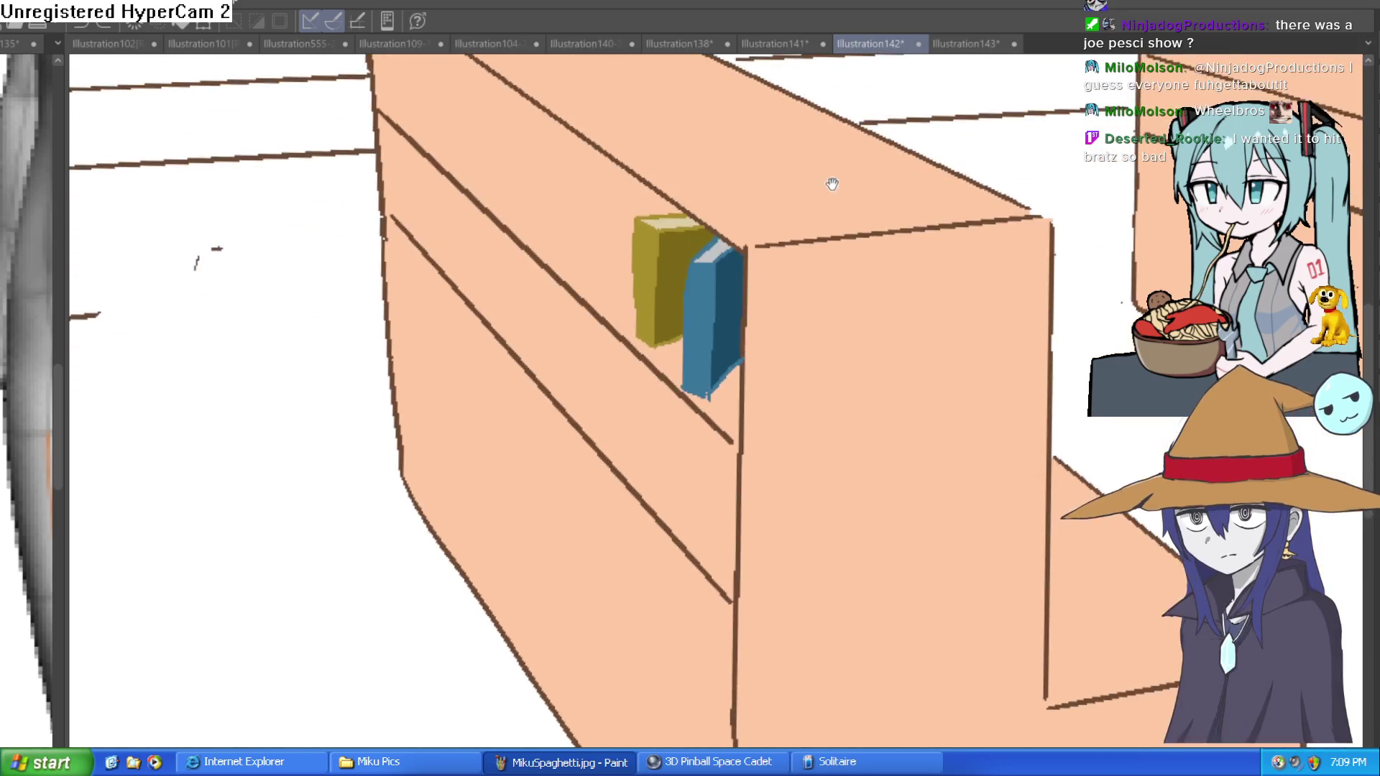
scroll(795, 352, "up", 5)
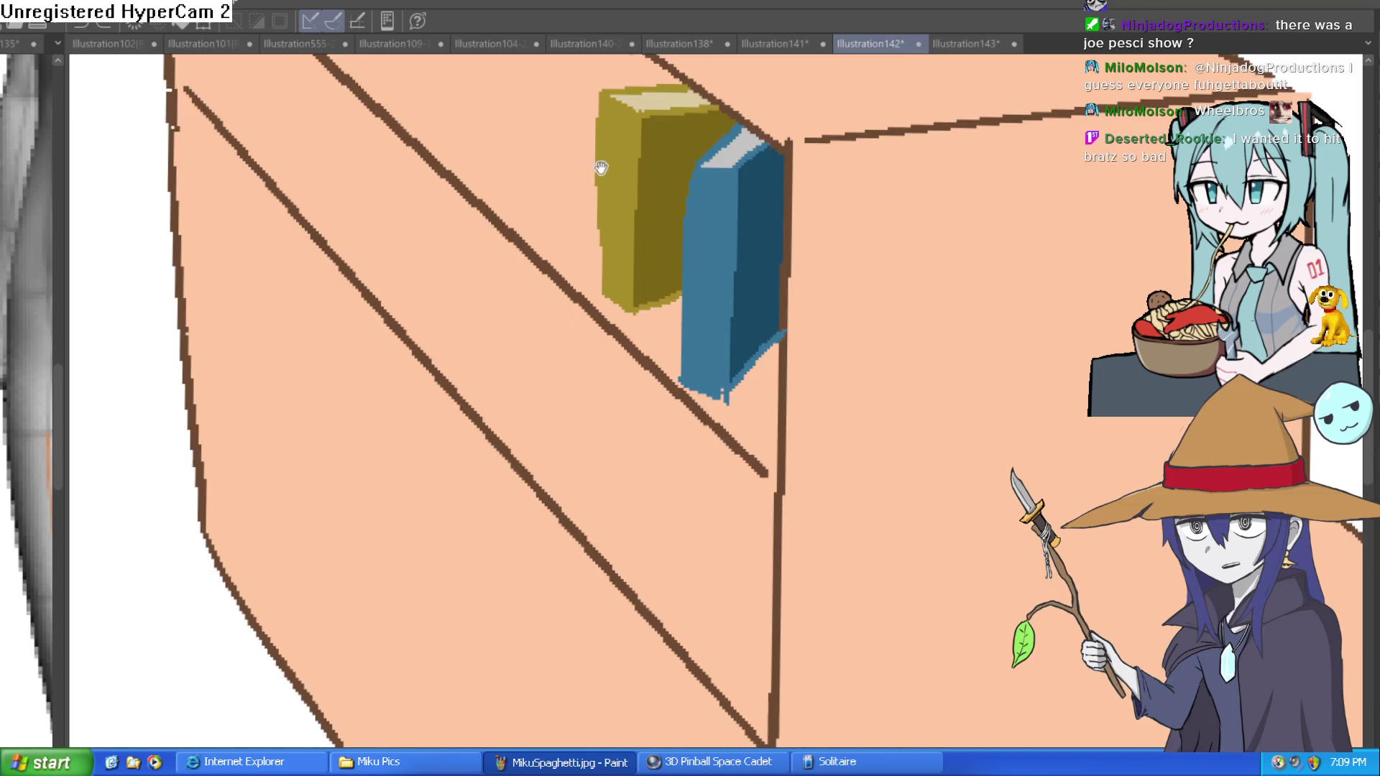
left_click_drag(601, 168, 550, 259)
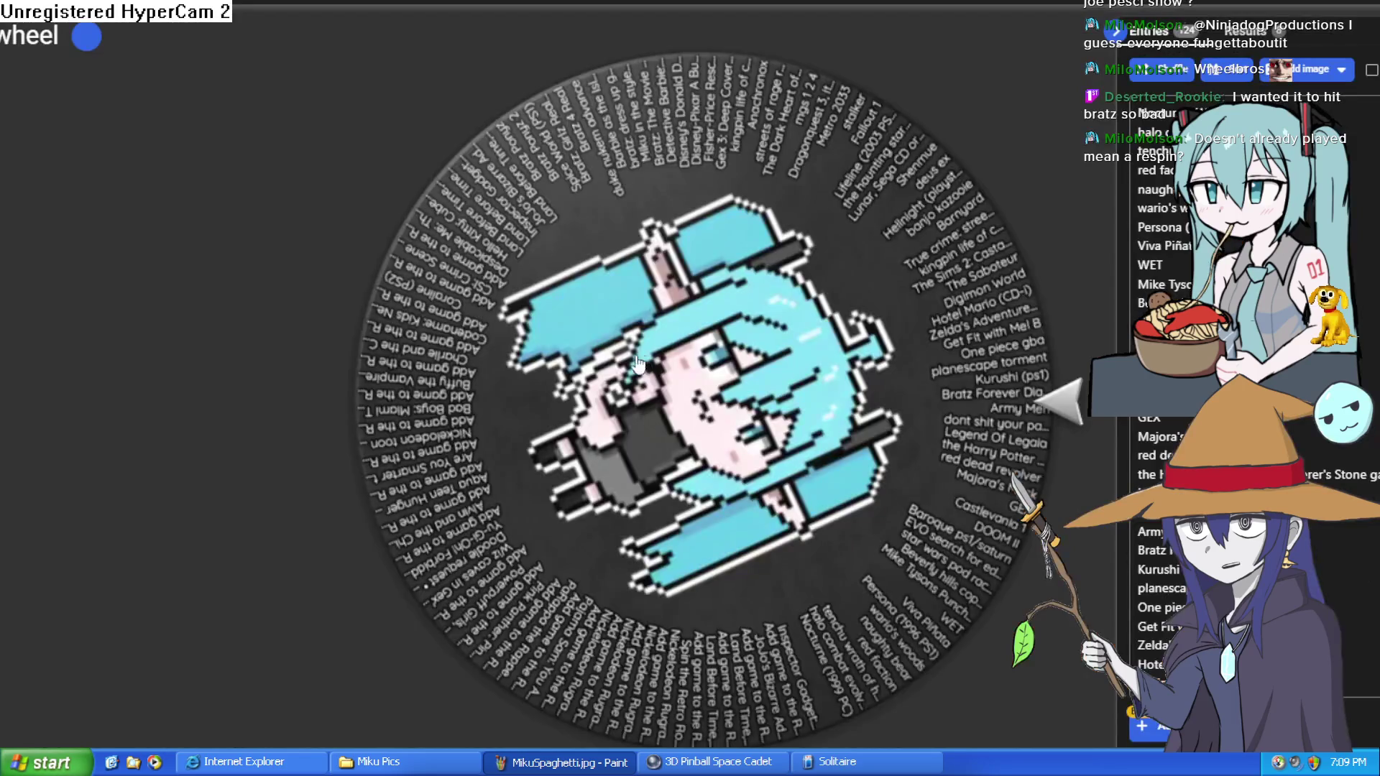
Spin the wheel and select the winning name, Legend Of Legaia
left_click(732, 383)
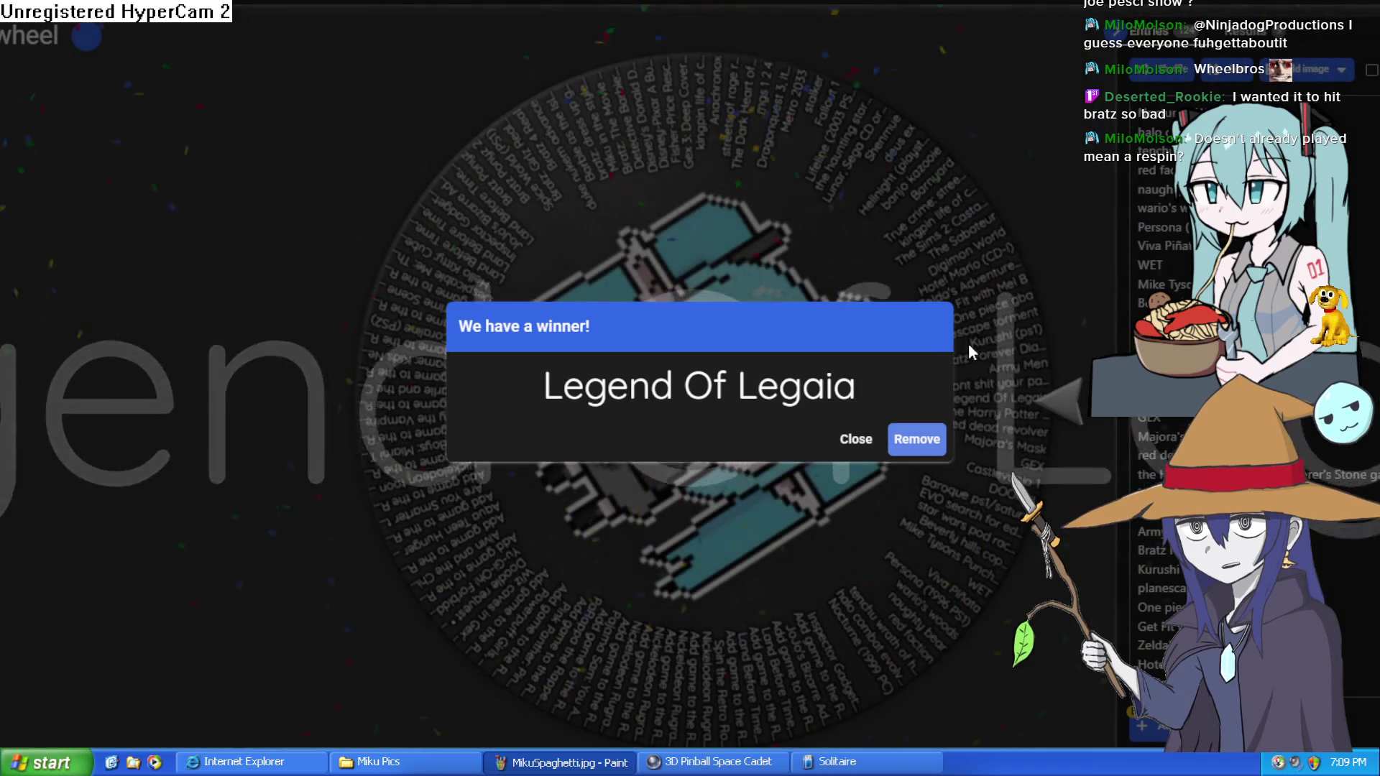
left_click_drag(859, 386, 540, 377)
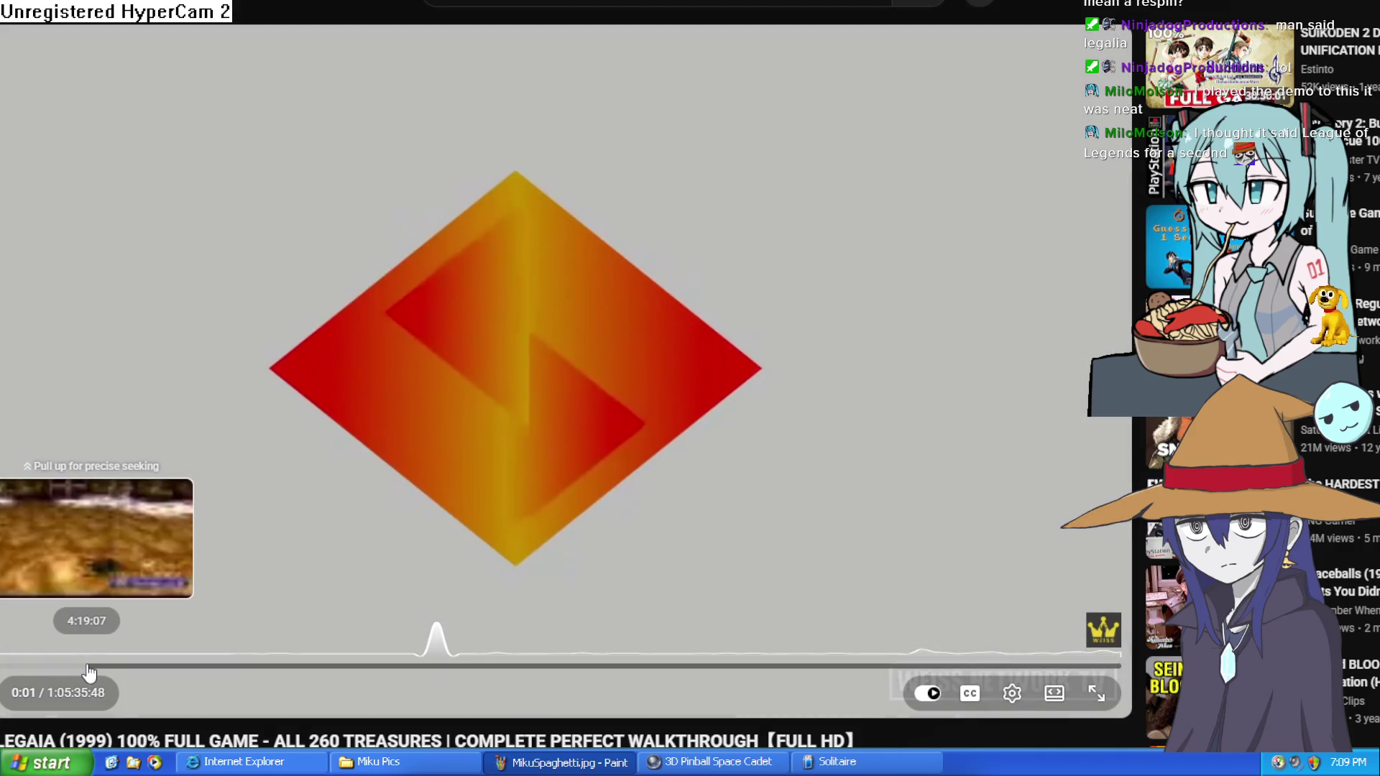
Jump the Legaia walkthrough to about 4:19, turn captions off, and pause it
left_click(89, 671)
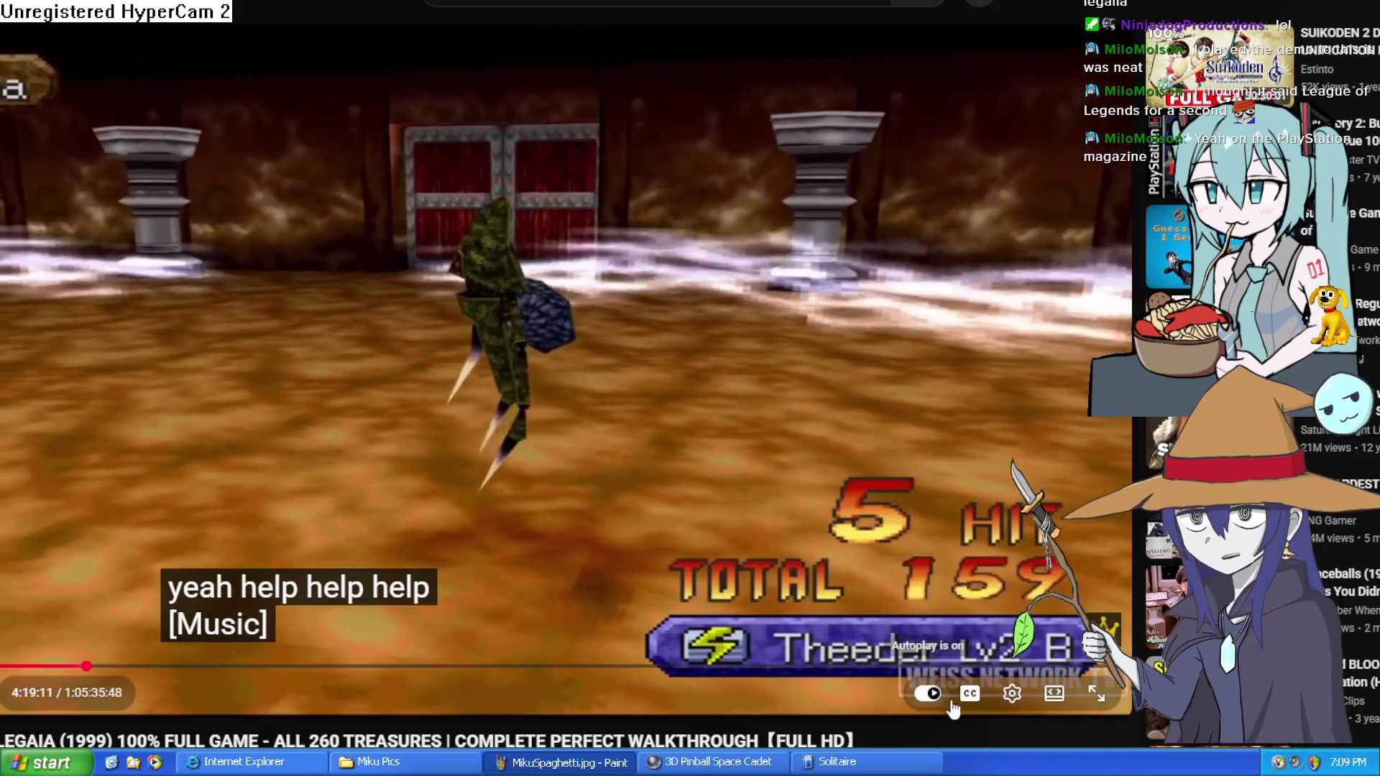
left_click(970, 693)
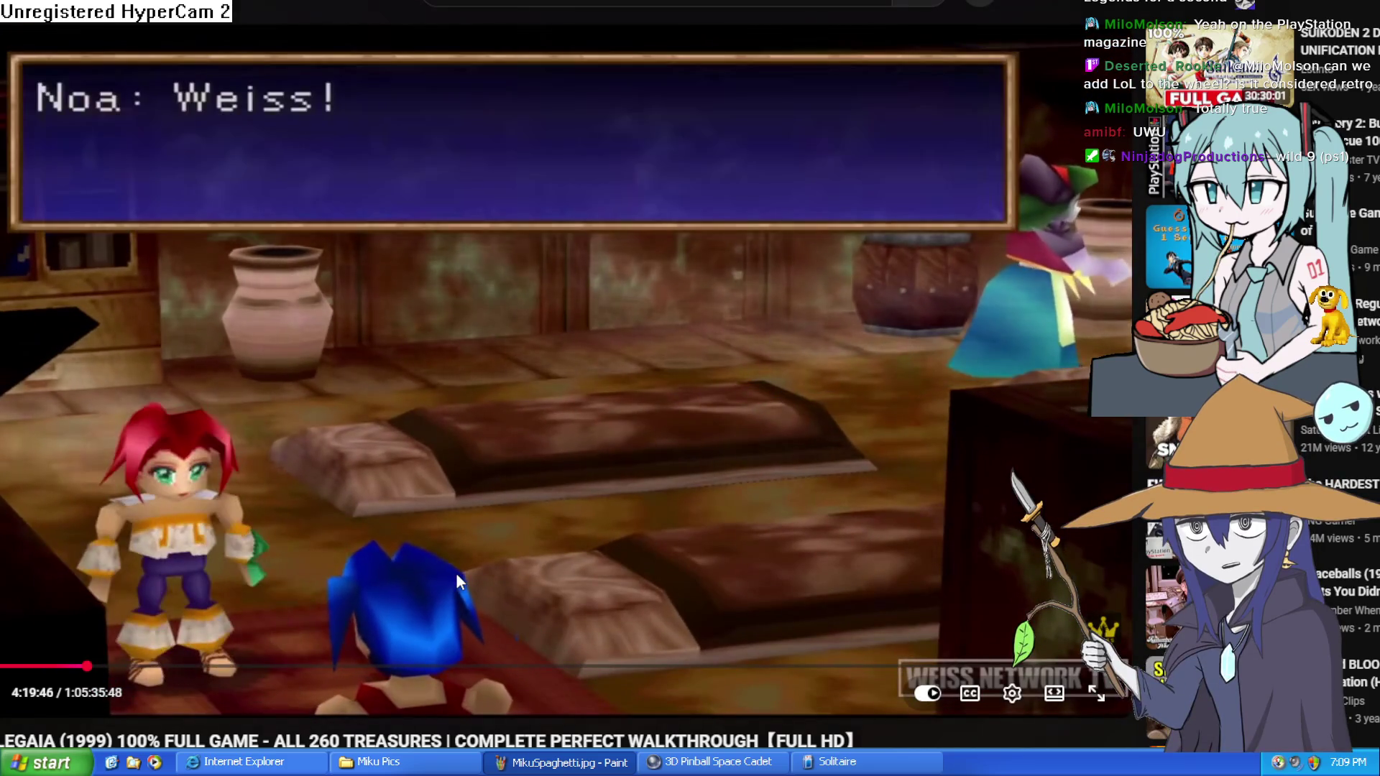
left_click(451, 528)
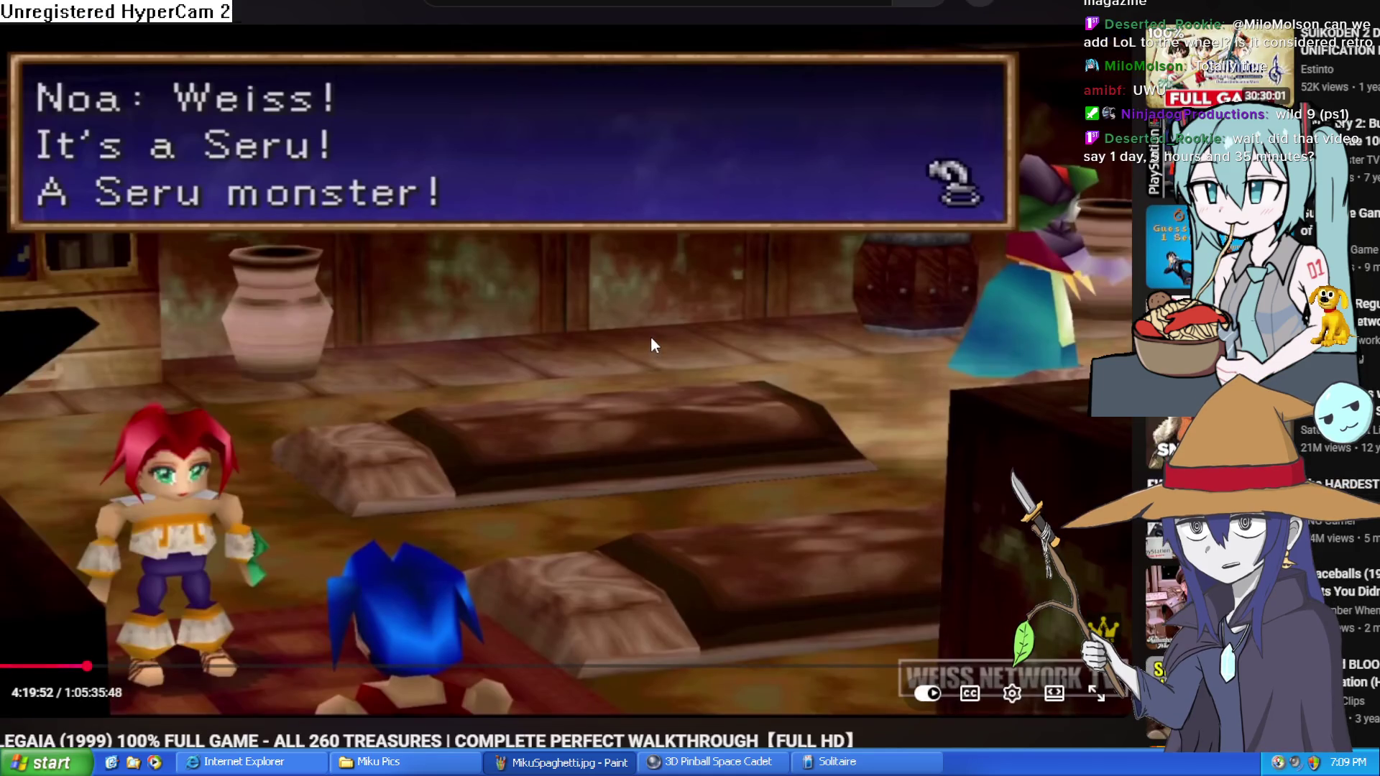
scroll(651, 339, "down", 5)
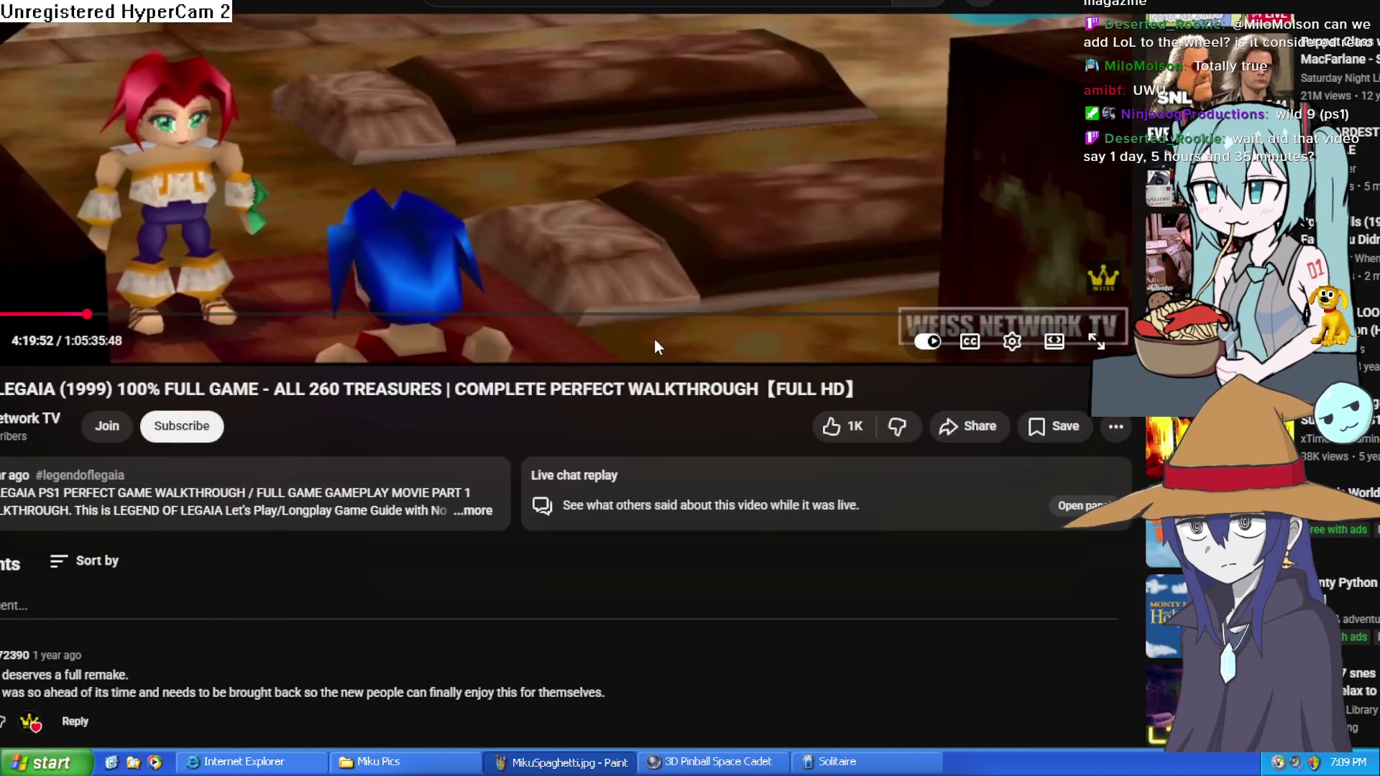
scroll(654, 340, "up", 3)
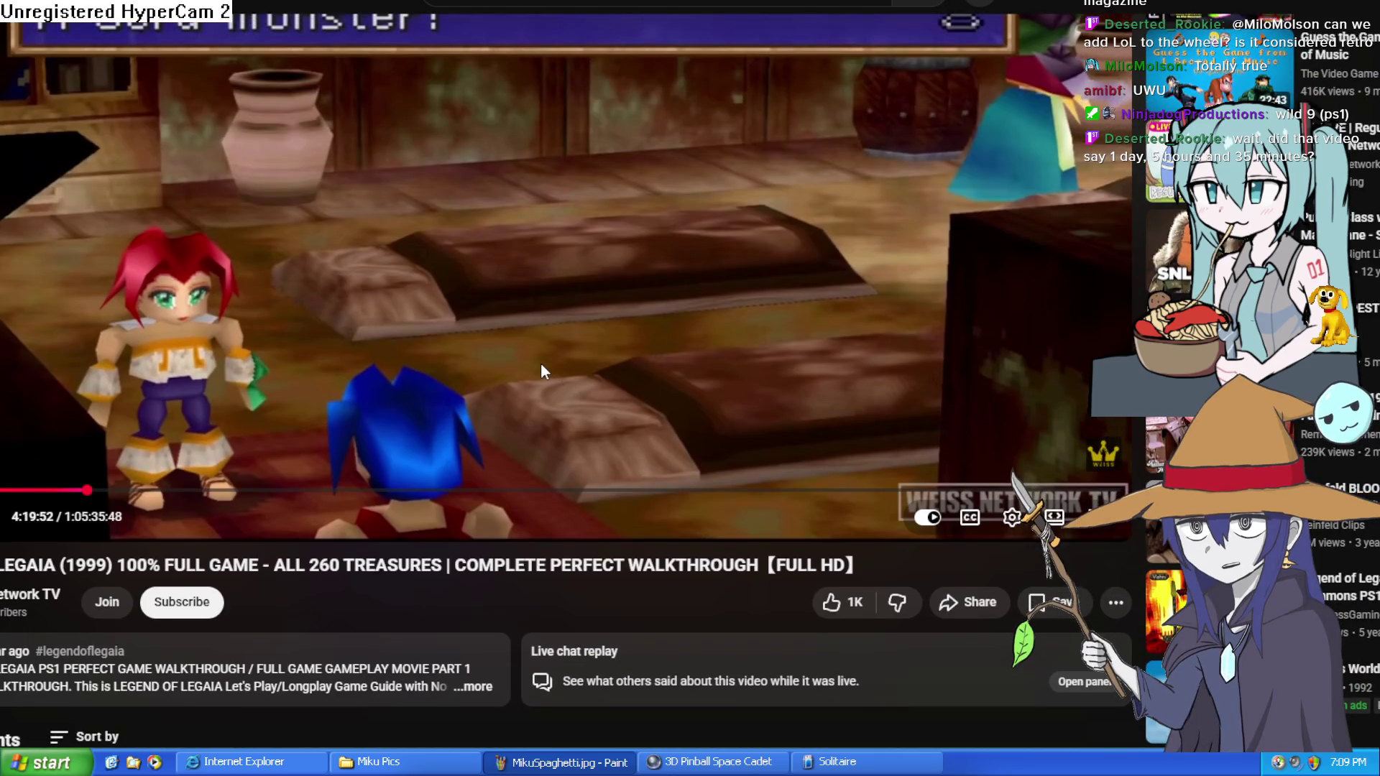
scroll(541, 365, "up", 3)
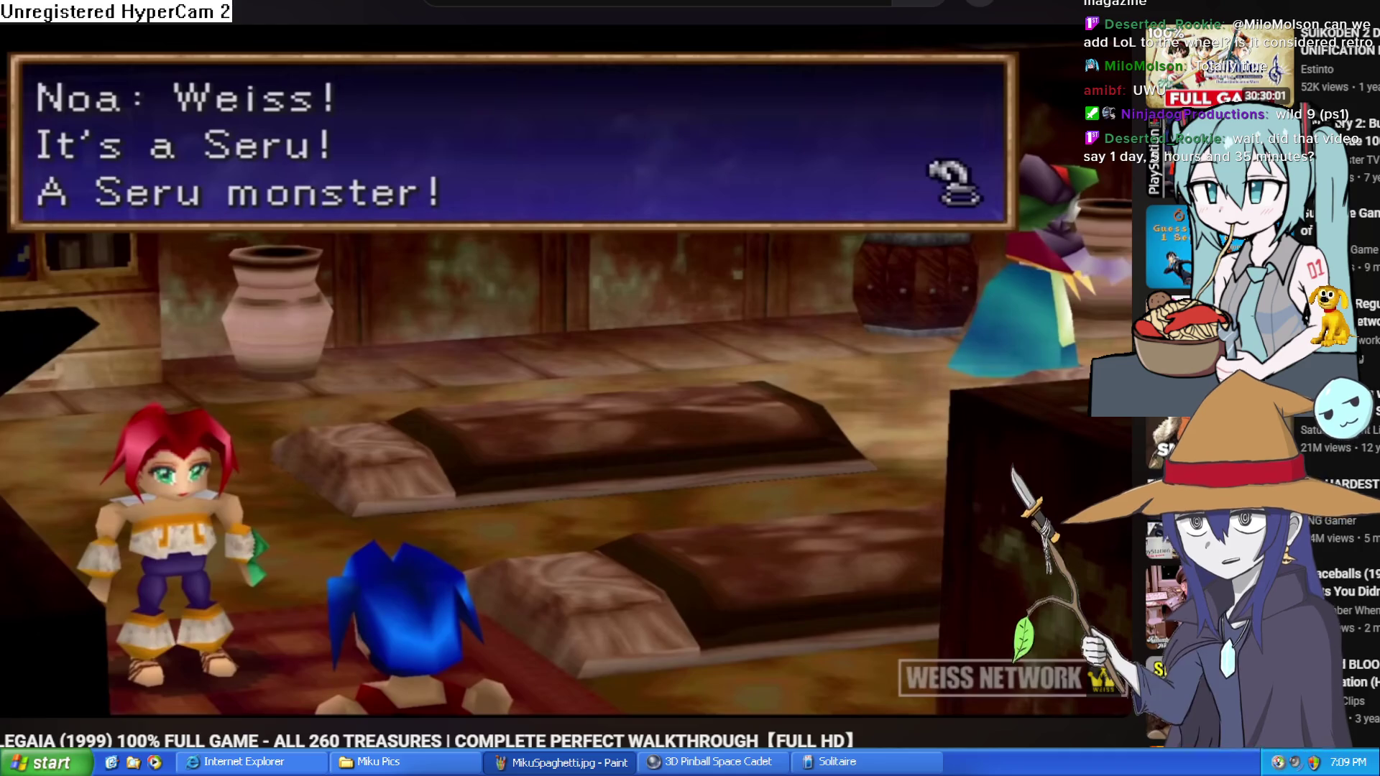
mouse_move(385, 610)
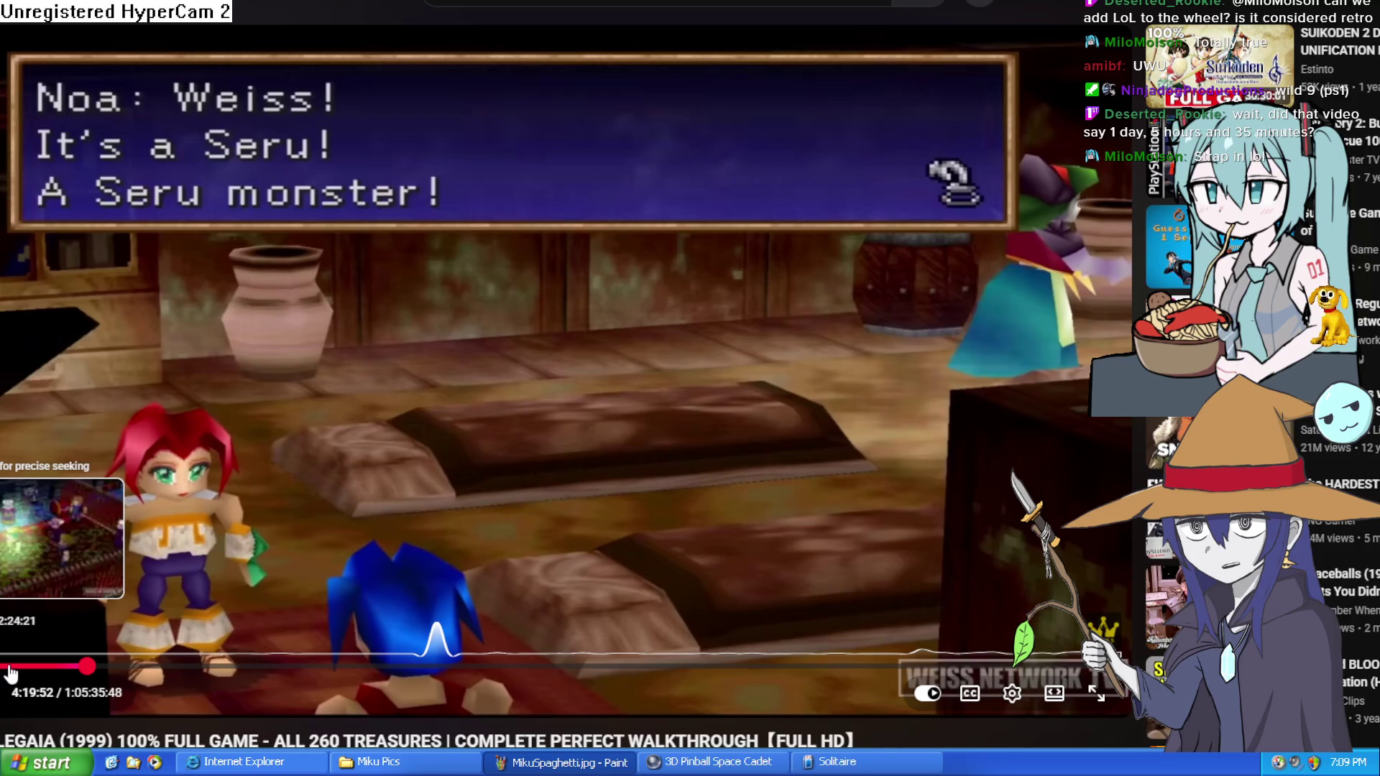
Seek the walkthrough to about 5:06:50, play it, and pause on the forest battle menu
left_click(10, 670)
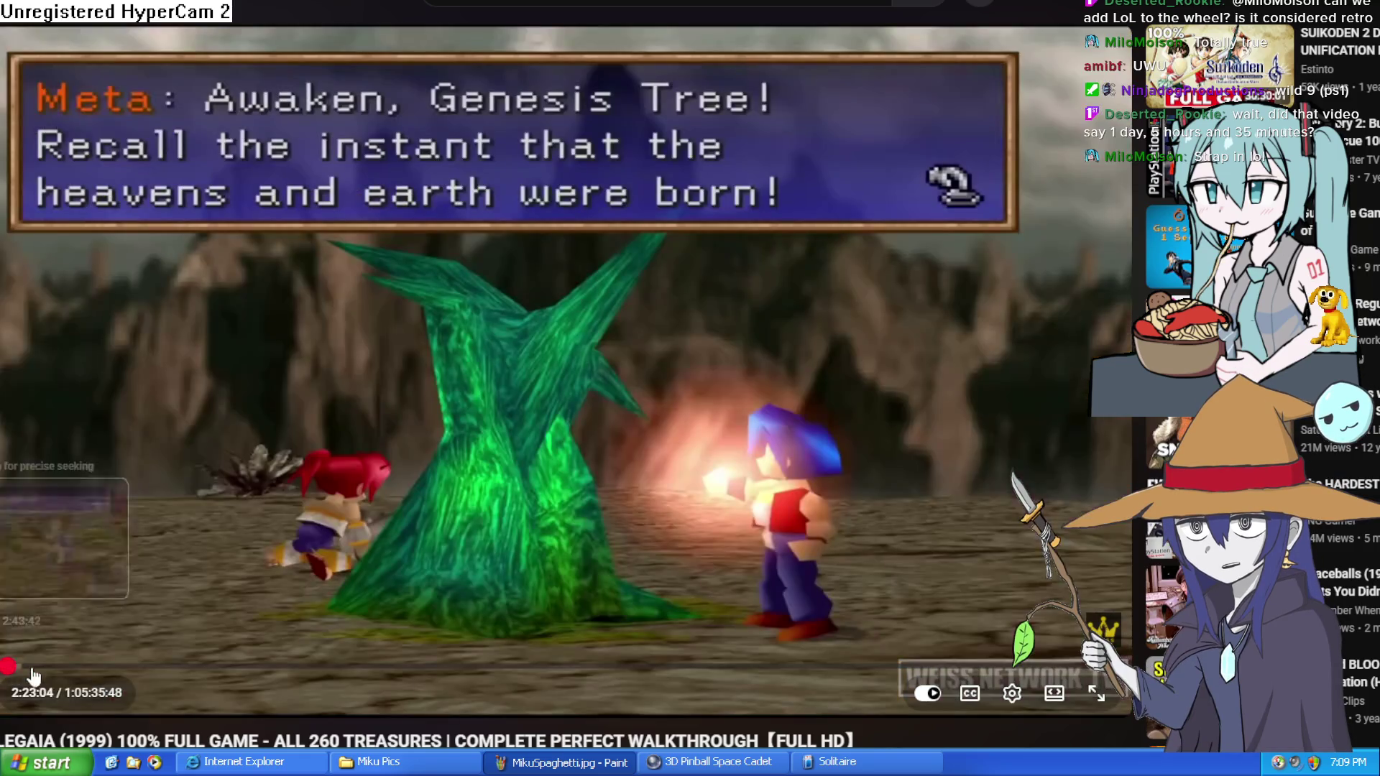
left_click_drag(72, 680, 119, 668)
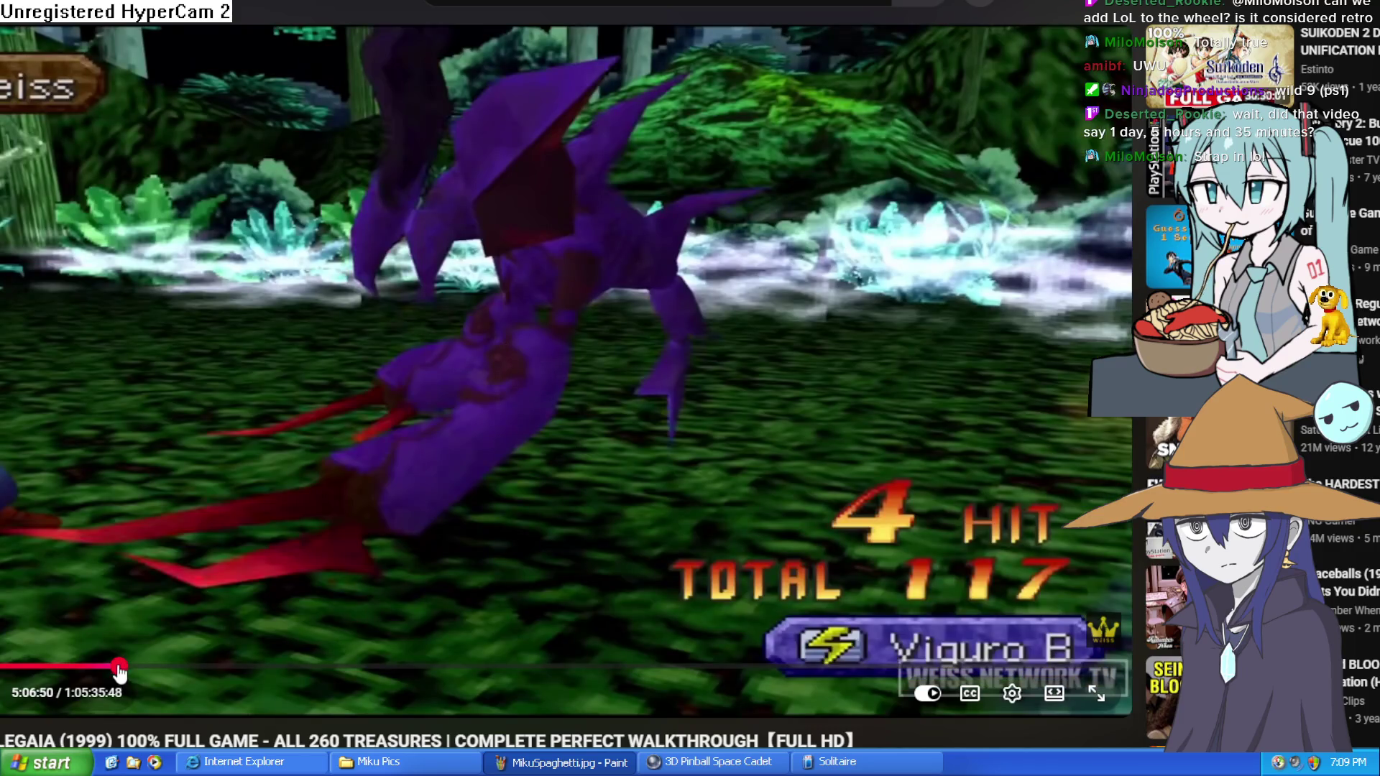
left_click(263, 397)
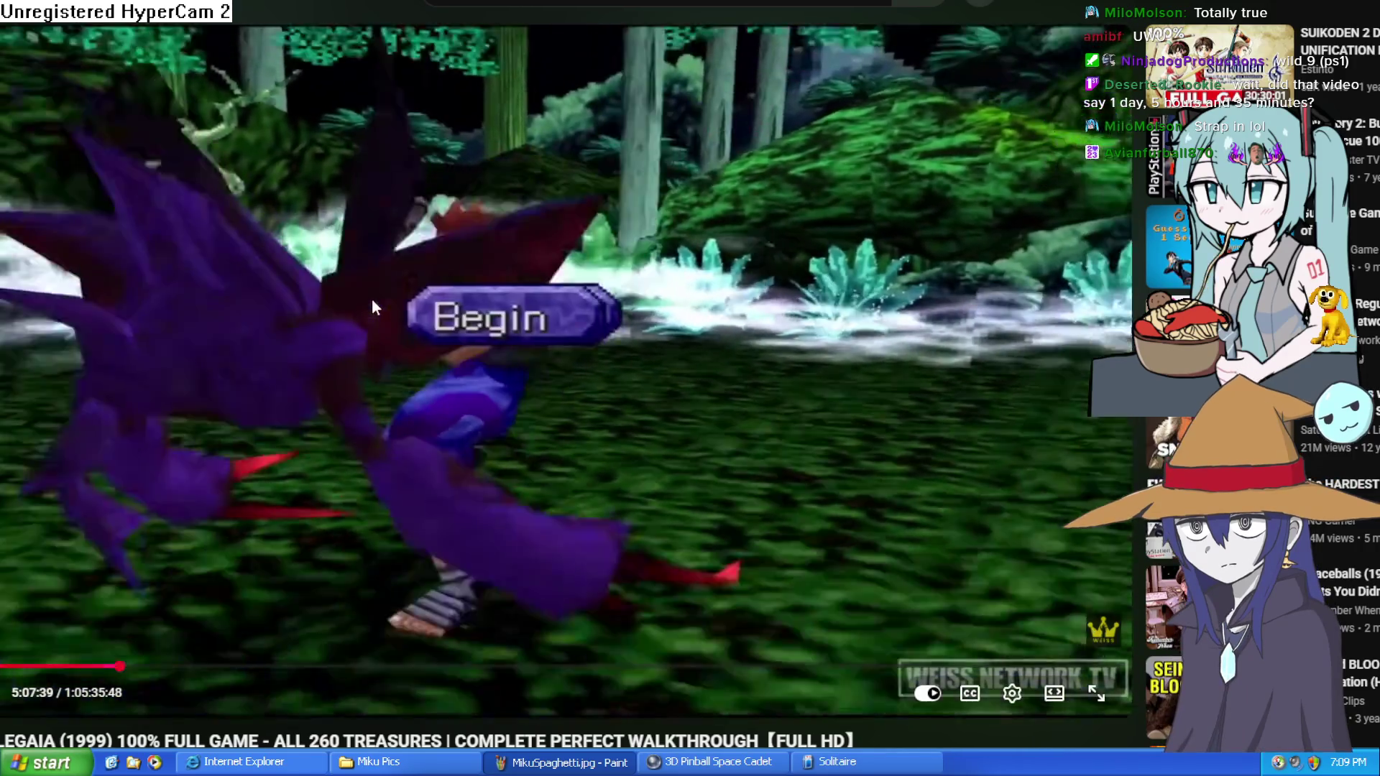
left_click(372, 306)
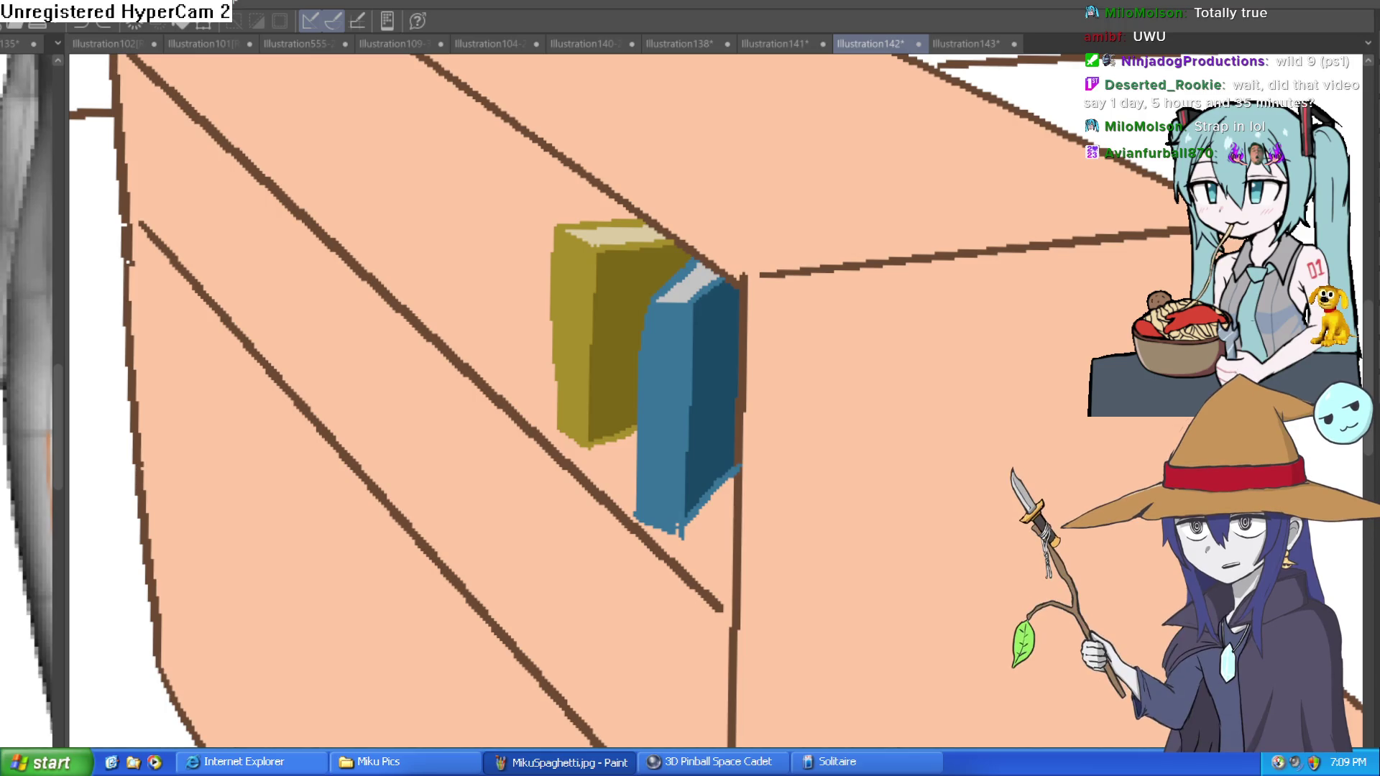
Outline a pink book left of the olive book and fill it solid pink
left_click_drag(550, 267, 522, 270)
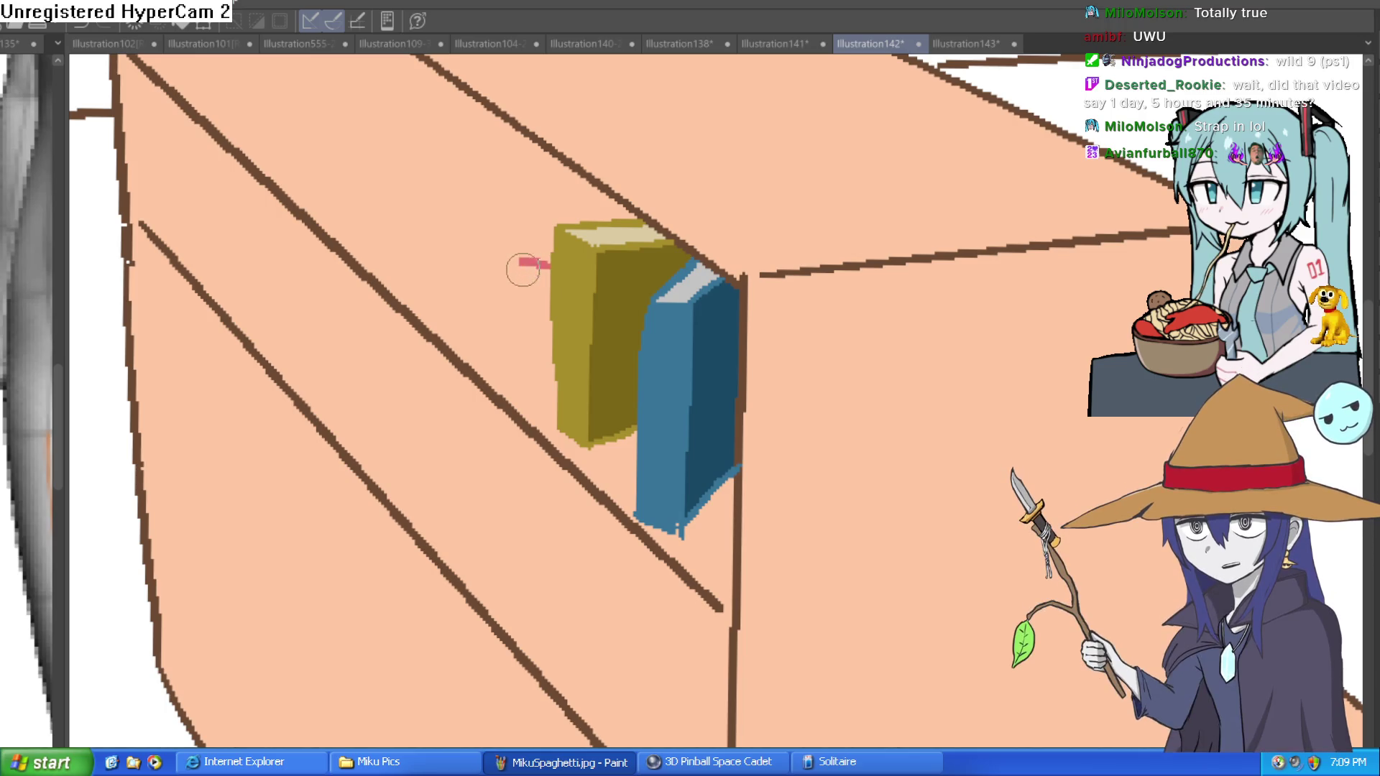
key("ctrl+z")
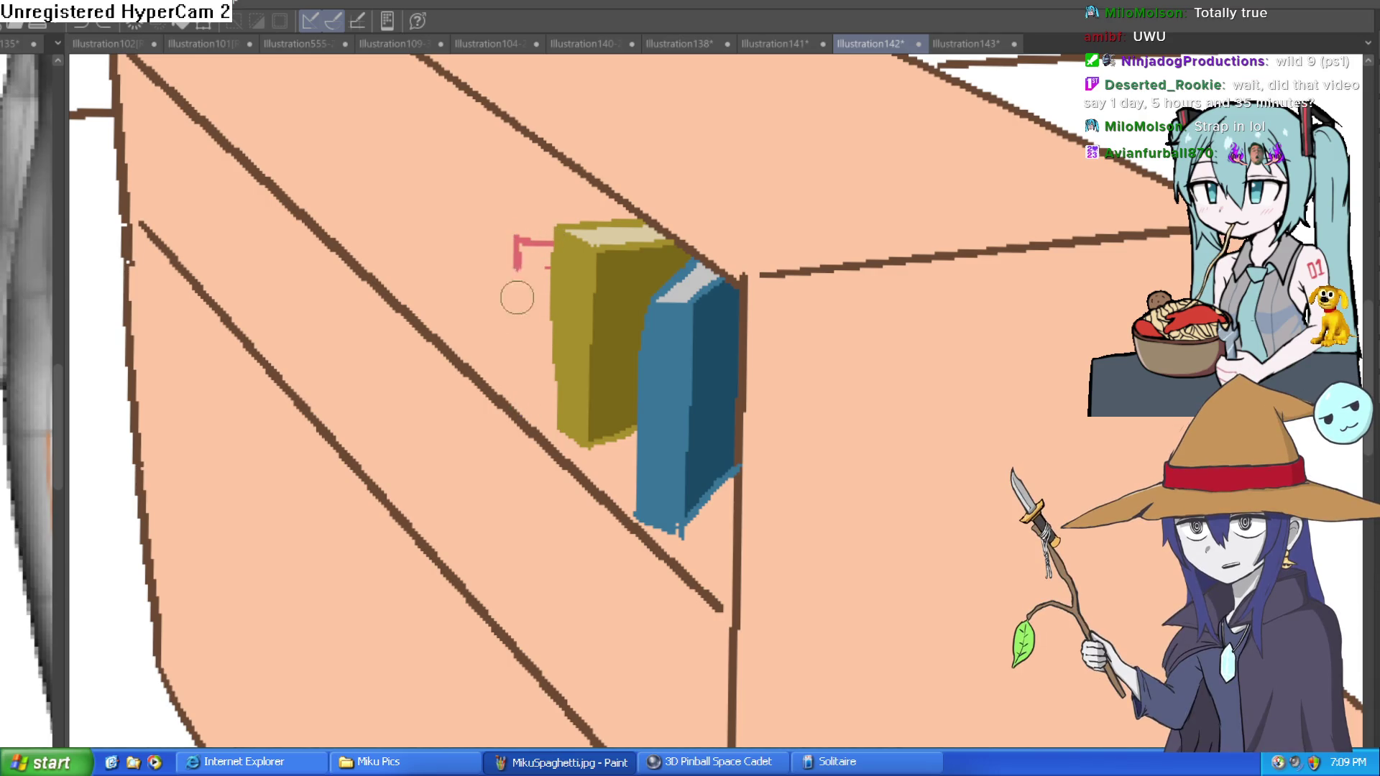
mouse_move(516, 385)
left_mouse_down()
mouse_move(515, 399)
mouse_move(549, 415)
mouse_move(552, 401)
left_mouse_up()
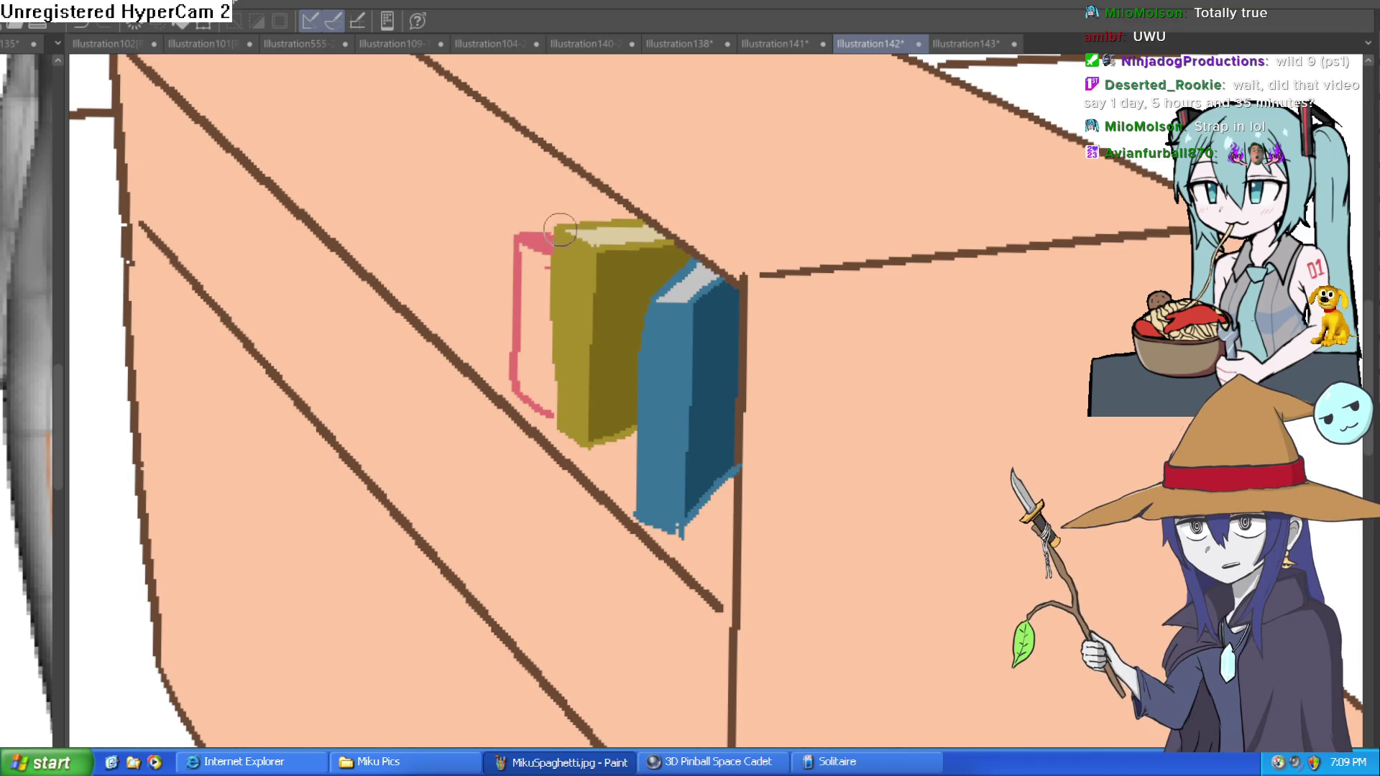
left_click(545, 321)
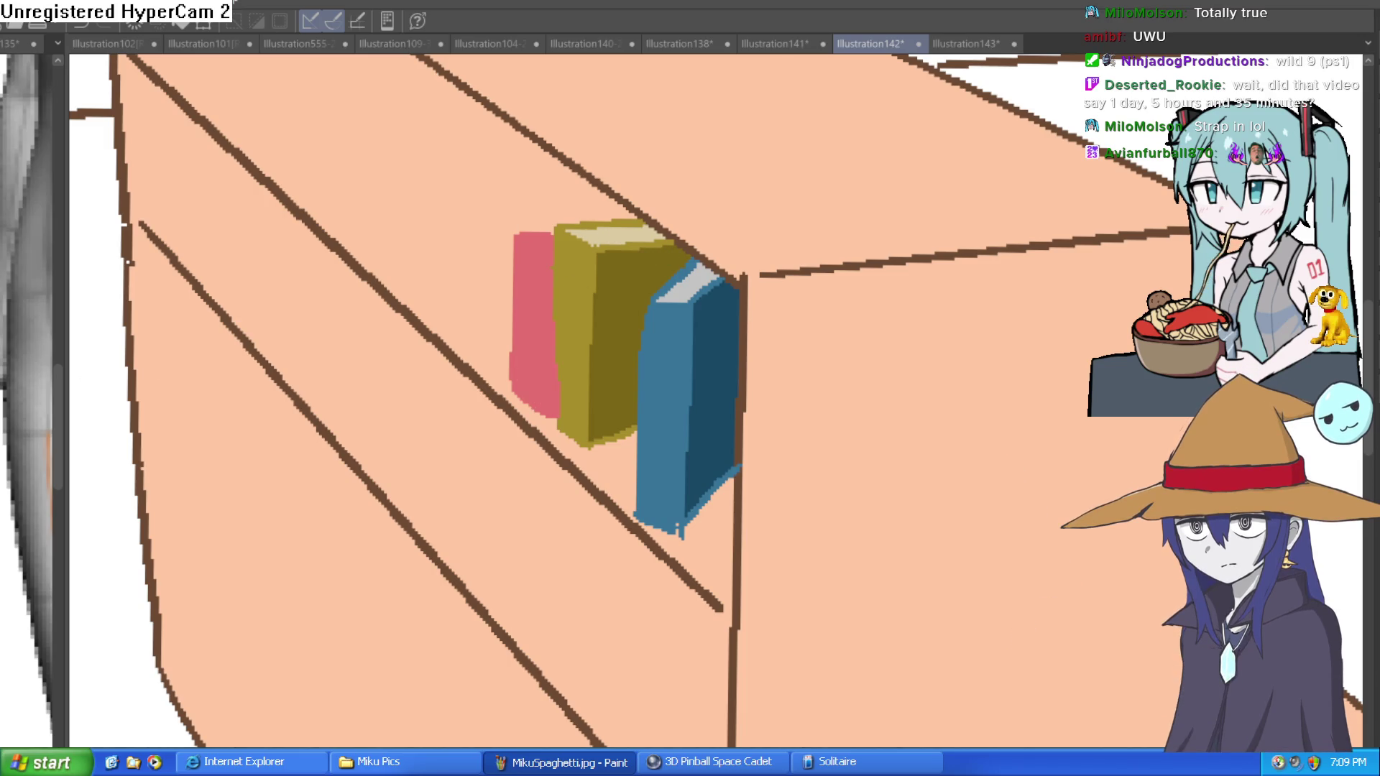
Add a pale highlight across the top of the pink book
scroll(540, 237, "up", 3)
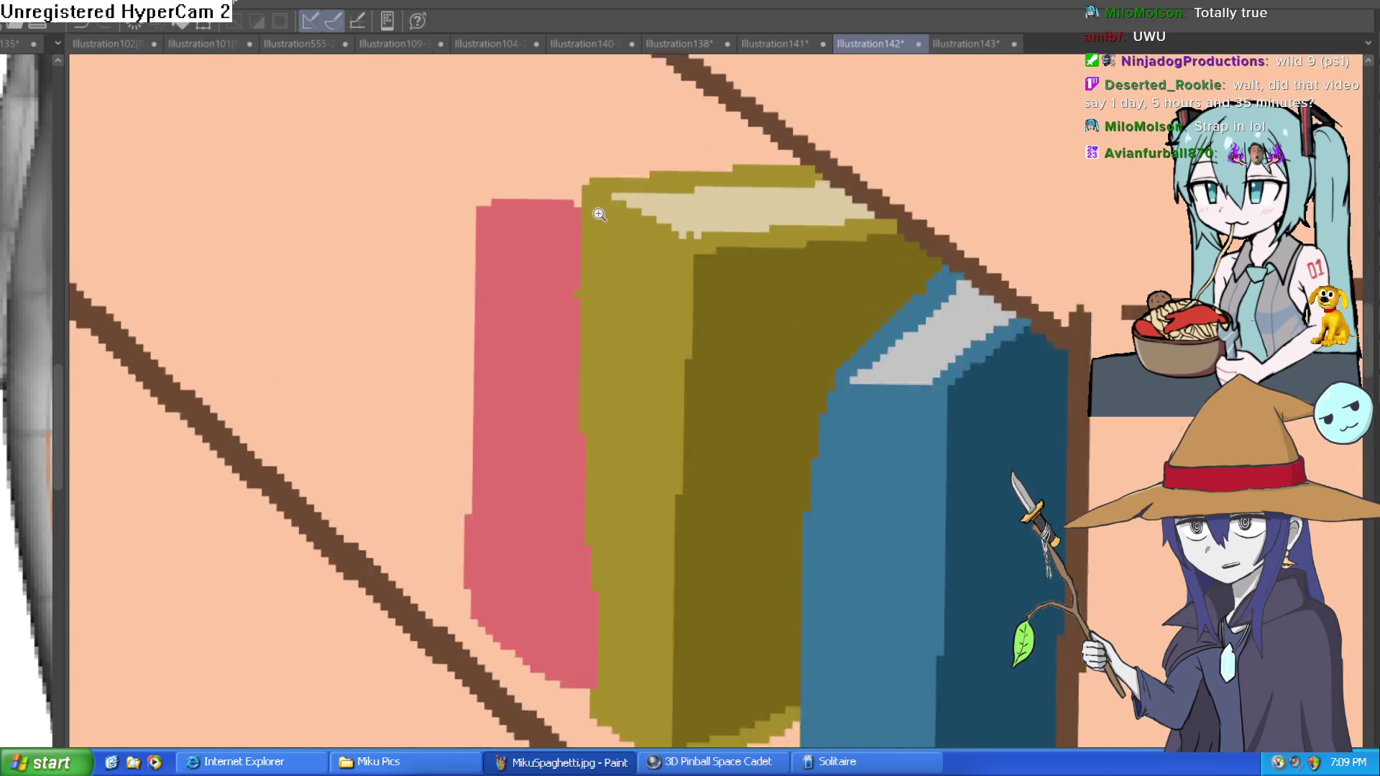
left_click_drag(541, 216, 578, 246)
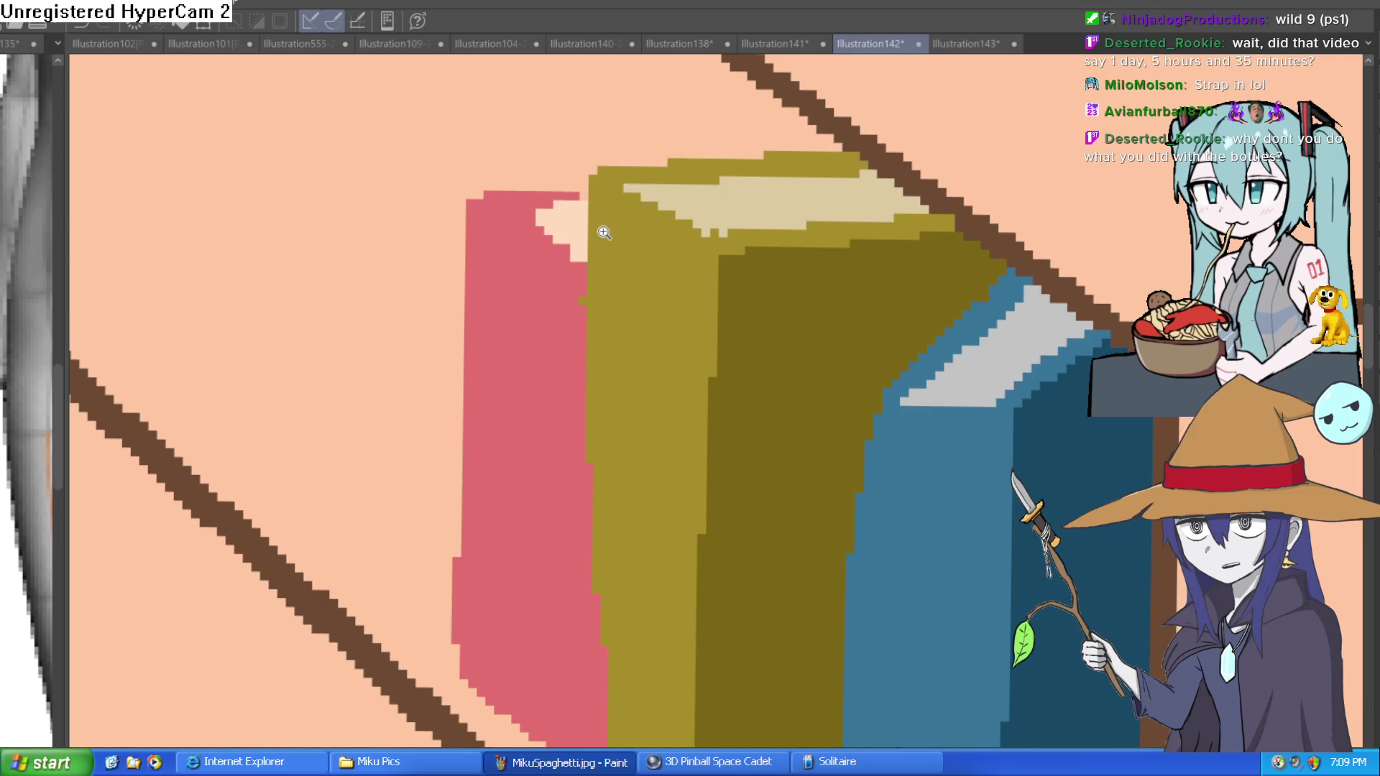
scroll(604, 232, "down", 10)
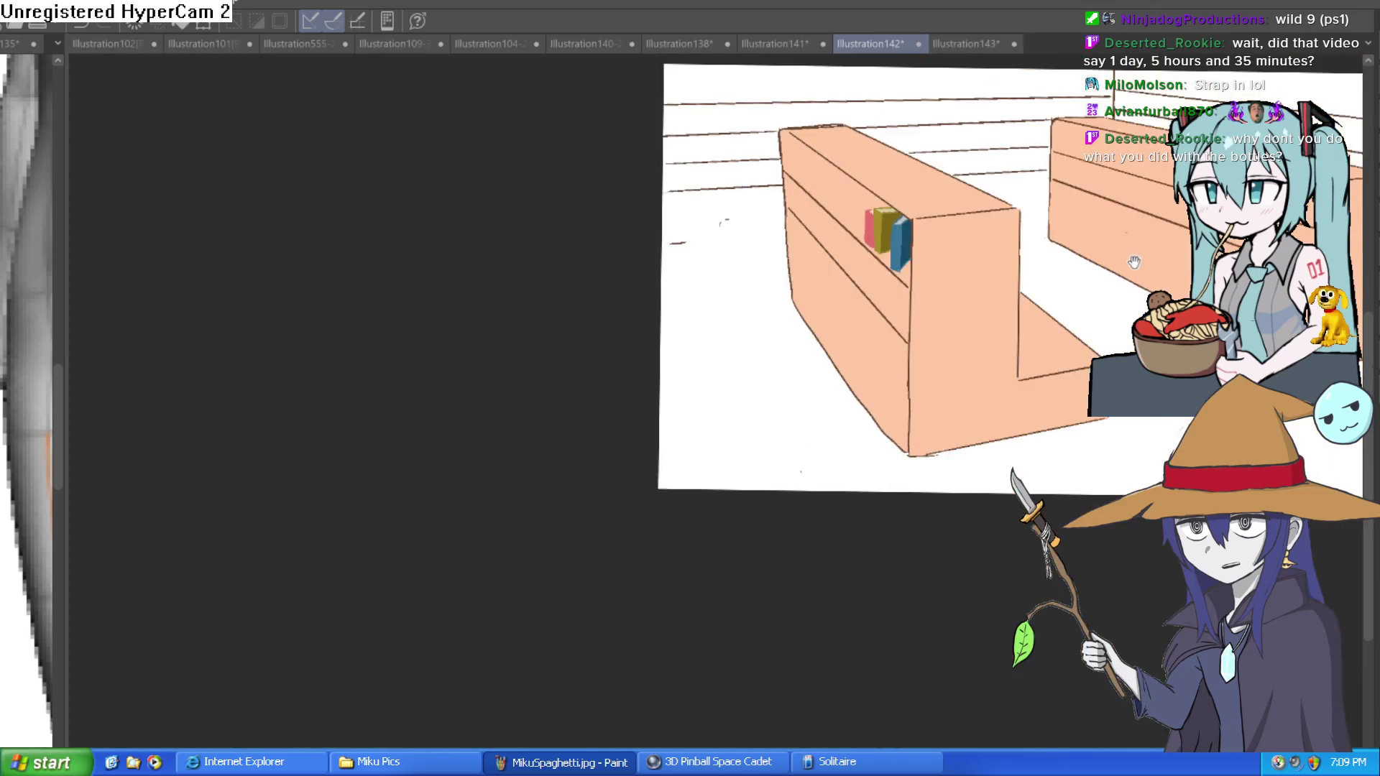
mouse_move(1093, 280)
left_mouse_down()
mouse_move(964, 308)
mouse_move(955, 324)
left_mouse_up()
scroll(779, 327, "up", 2)
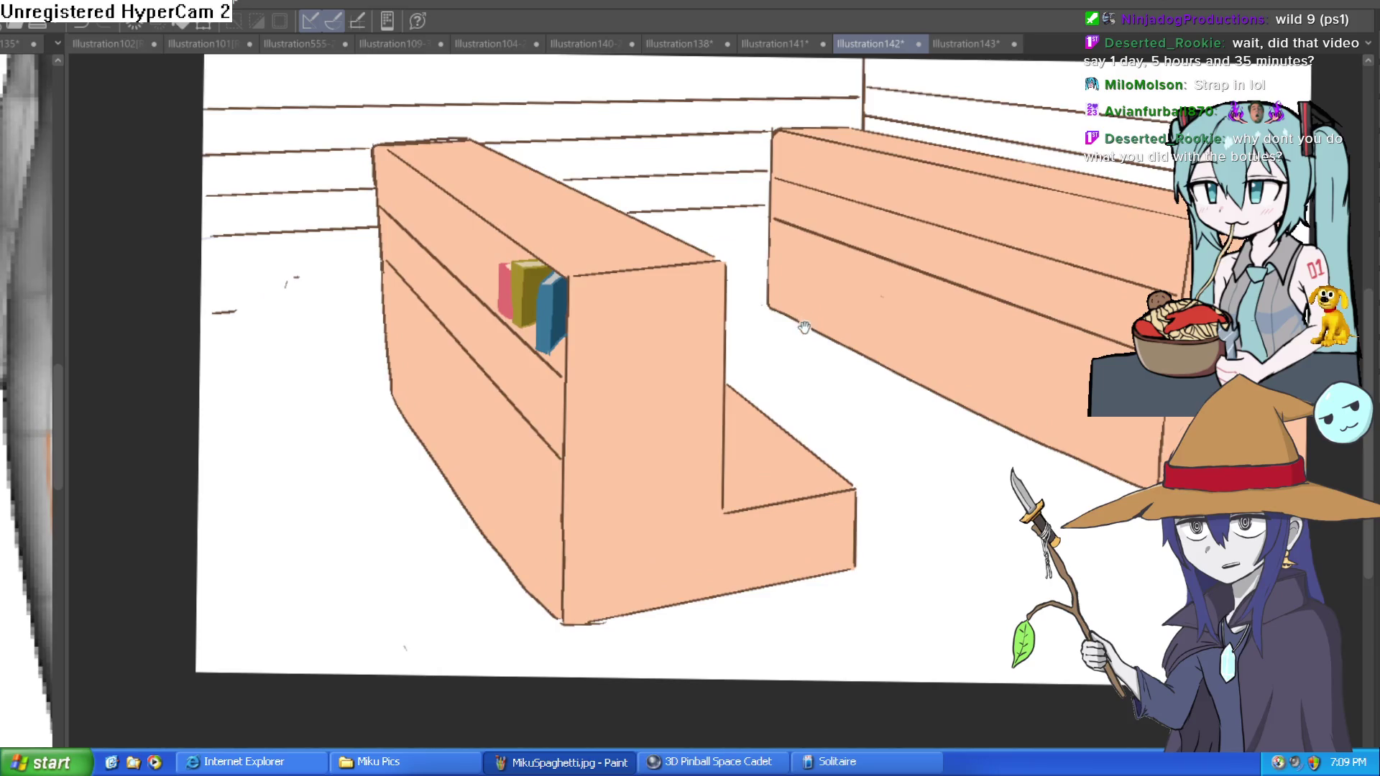
scroll(715, 364, "down", 2)
scroll(723, 359, "up", 2)
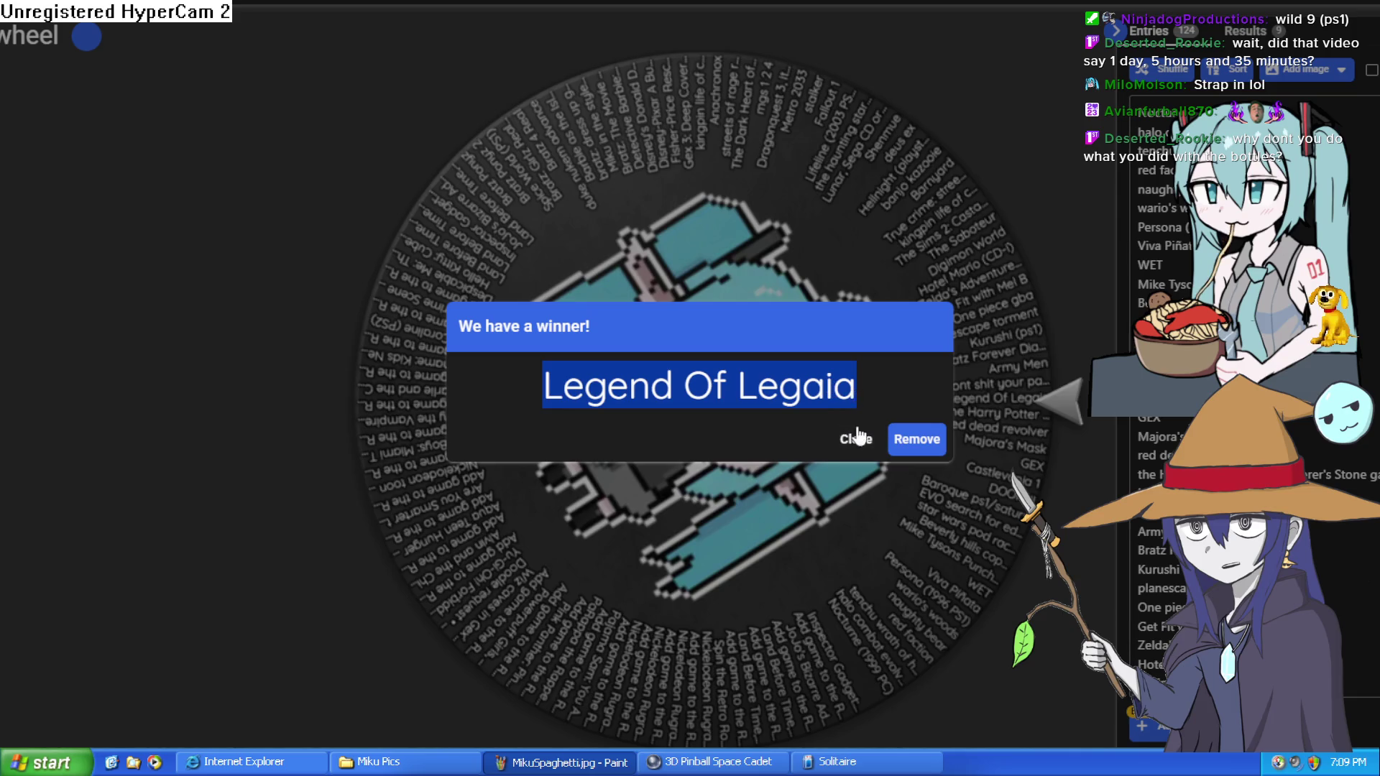
Close the Legend Of Legaia winner notice and return to the Legaia walkthrough tab
left_click(857, 442)
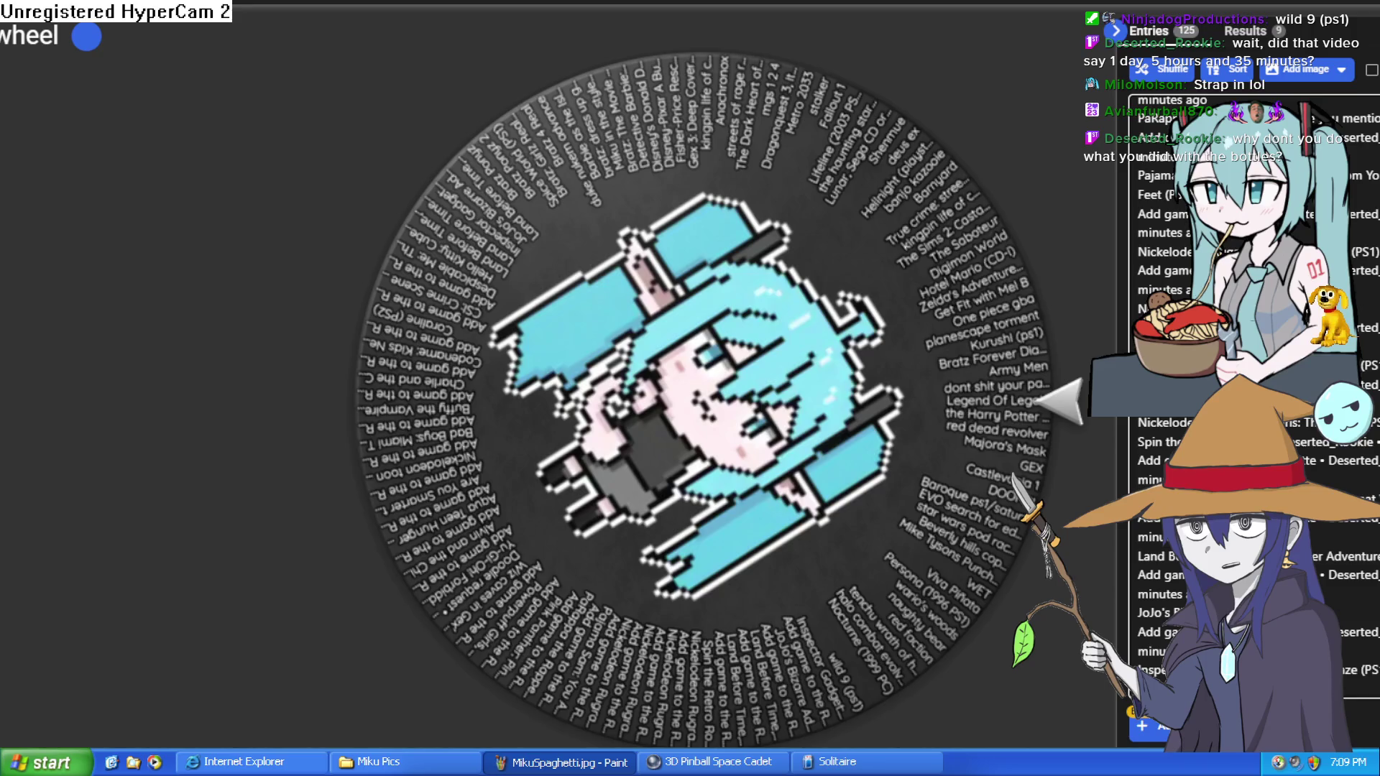
key("ctrl+Tab")
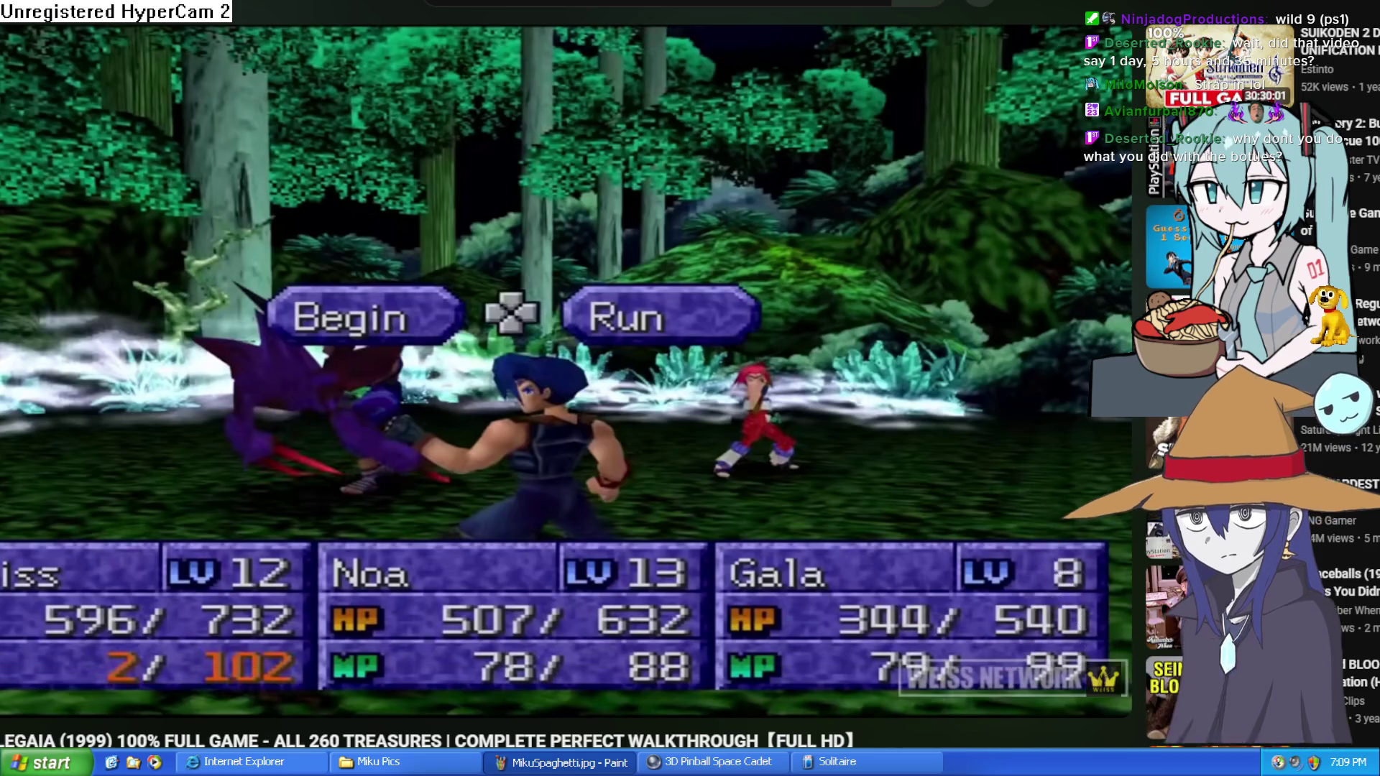
mouse_move(811, 650)
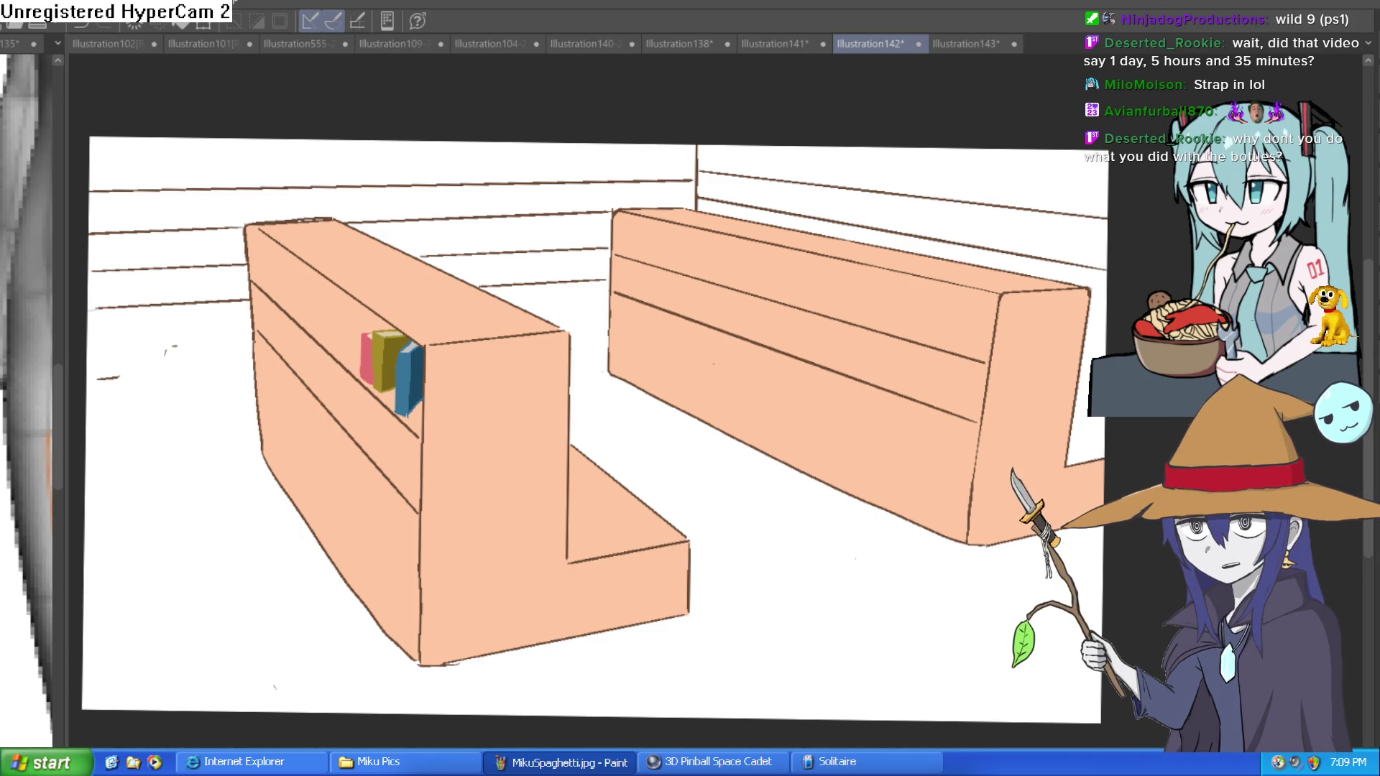
Copy the pink, olive and blue books and move the copy along the backrest
left_click(437, 303)
left_click_drag(460, 304, 596, 257)
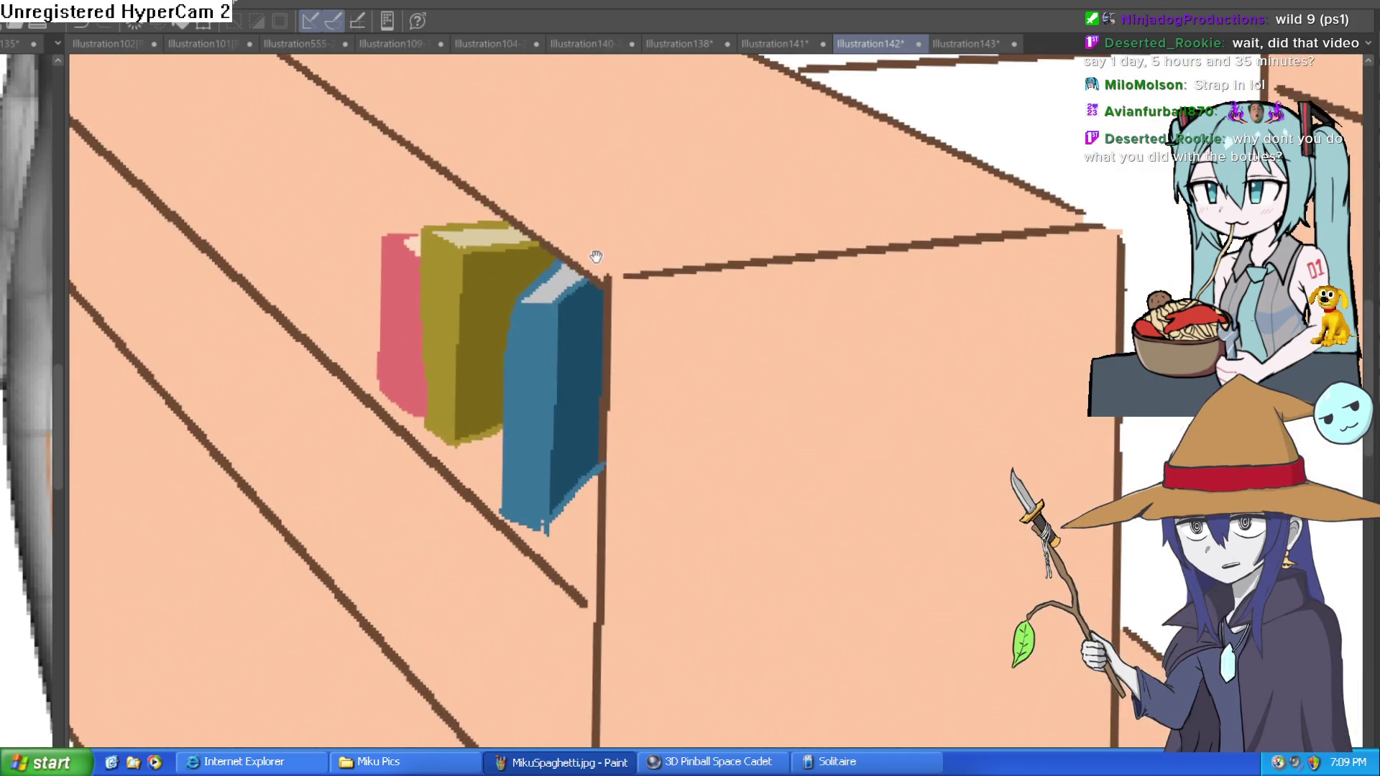
mouse_move(644, 330)
left_mouse_down()
mouse_move(422, 533)
mouse_move(601, 170)
mouse_move(638, 230)
left_mouse_up()
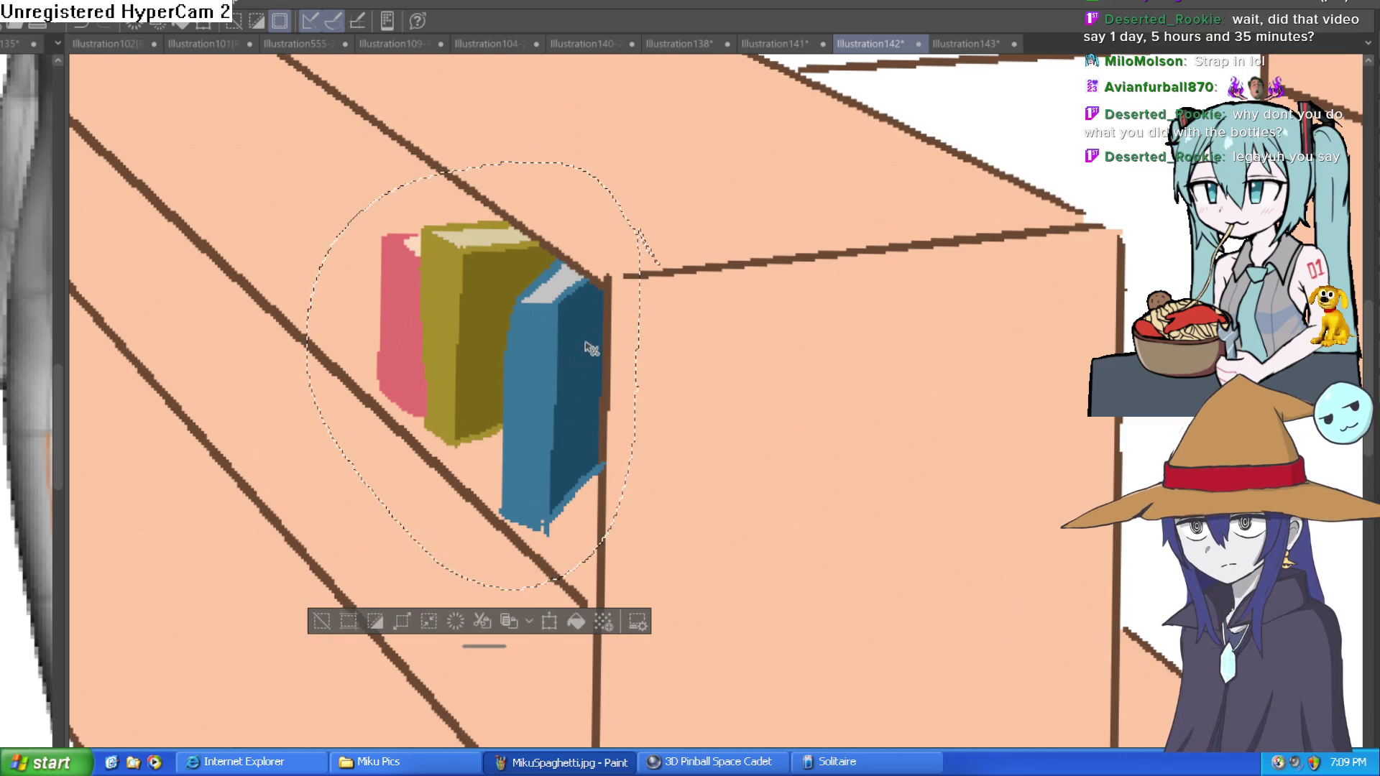
key("ctrl+t")
mouse_move(481, 379)
left_mouse_down()
mouse_move(317, 236)
mouse_move(343, 248)
mouse_move(332, 249)
left_mouse_up()
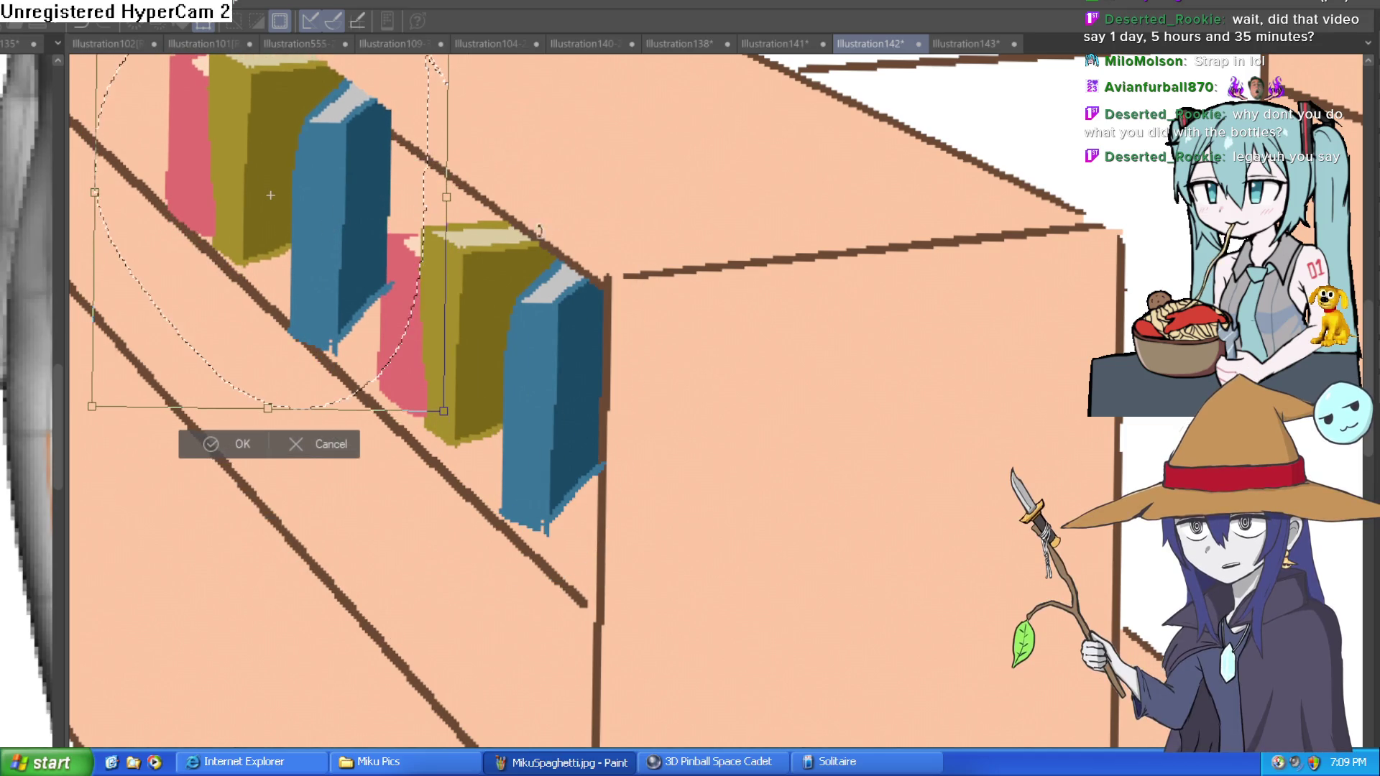
left_click_drag(521, 257, 719, 372)
mouse_move(511, 390)
left_mouse_down()
mouse_move(542, 410)
mouse_move(530, 407)
left_mouse_up()
key("Return")
Confirm the copied trio's final position beside the originals and deselect
scroll(943, 417, "down", 2)
left_click_drag(943, 417, 899, 395)
key("ctrl+t")
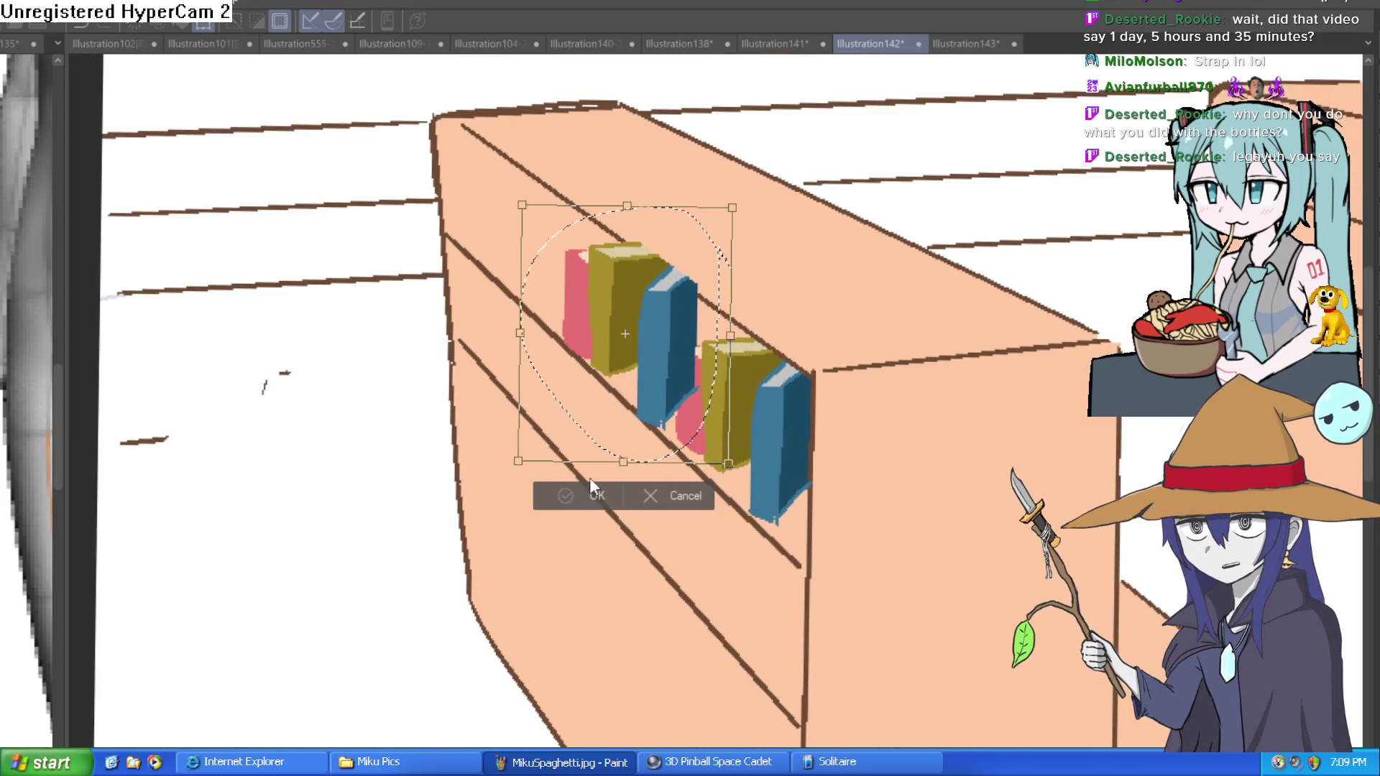
left_click(591, 495)
key("ctrl+d")
mouse_move(719, 309)
left_mouse_down()
mouse_move(733, 348)
mouse_move(832, 191)
mouse_move(748, 376)
mouse_move(684, 431)
mouse_move(755, 308)
mouse_move(746, 346)
mouse_move(770, 323)
mouse_move(761, 339)
mouse_move(746, 332)
mouse_move(713, 401)
mouse_move(684, 401)
mouse_move(733, 320)
mouse_move(678, 395)
mouse_move(675, 441)
mouse_move(671, 400)
mouse_move(656, 476)
left_mouse_up()
scroll(749, 376, "up", 5)
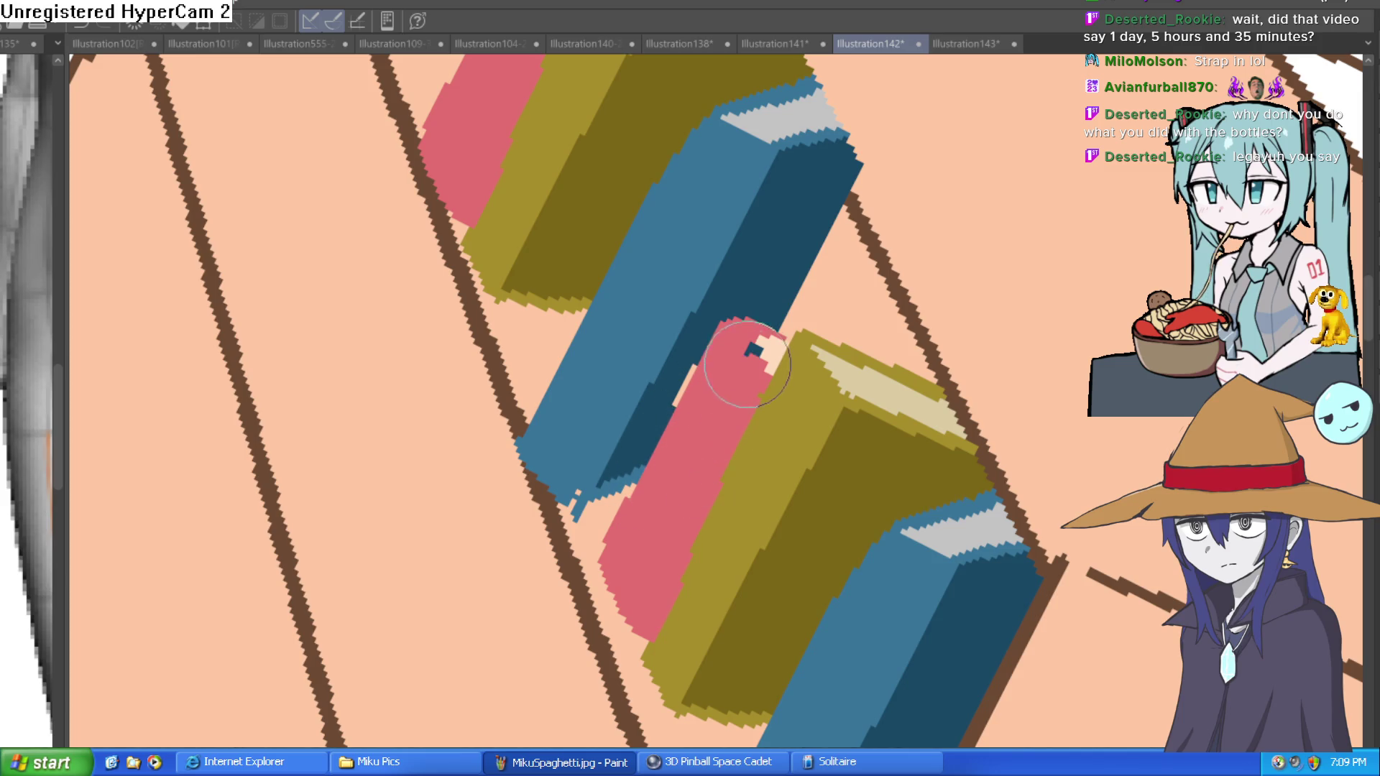
scroll(776, 325, "down", 5)
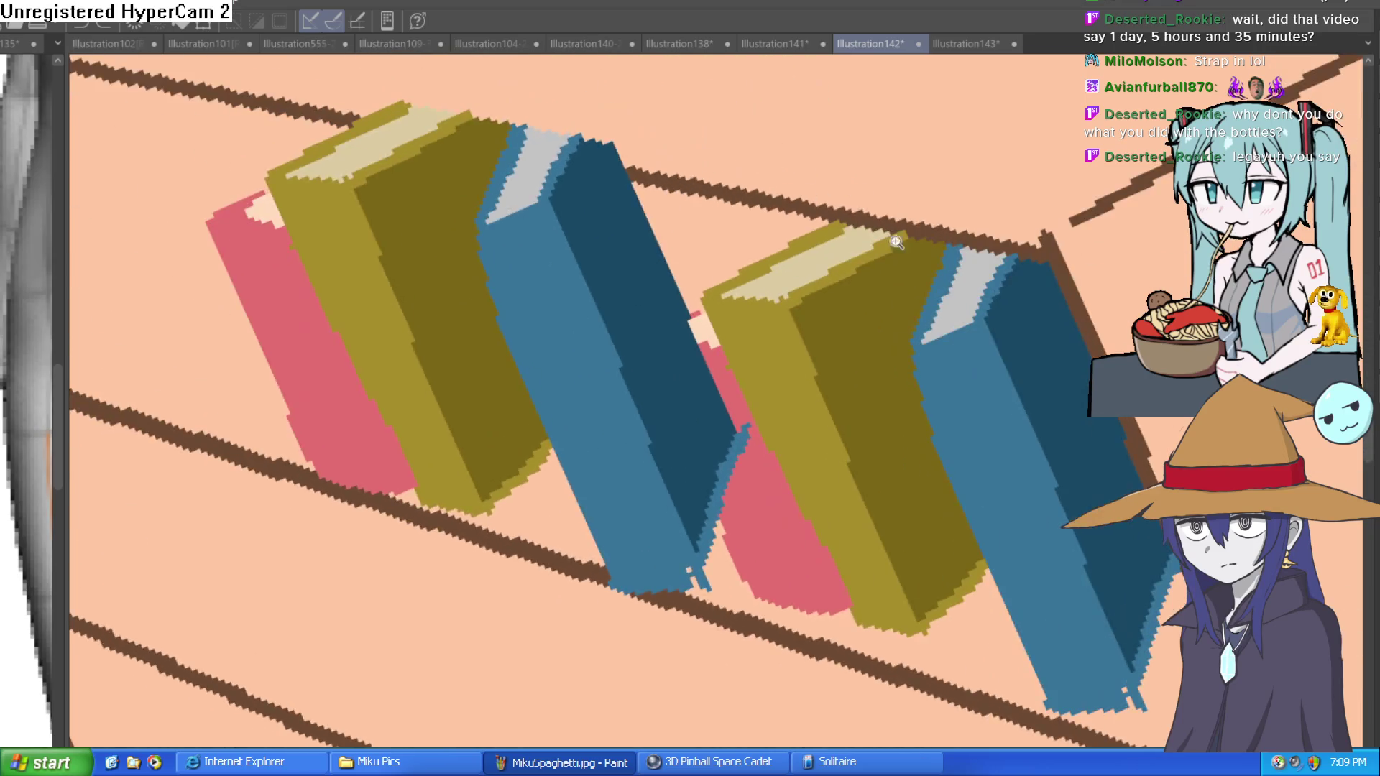